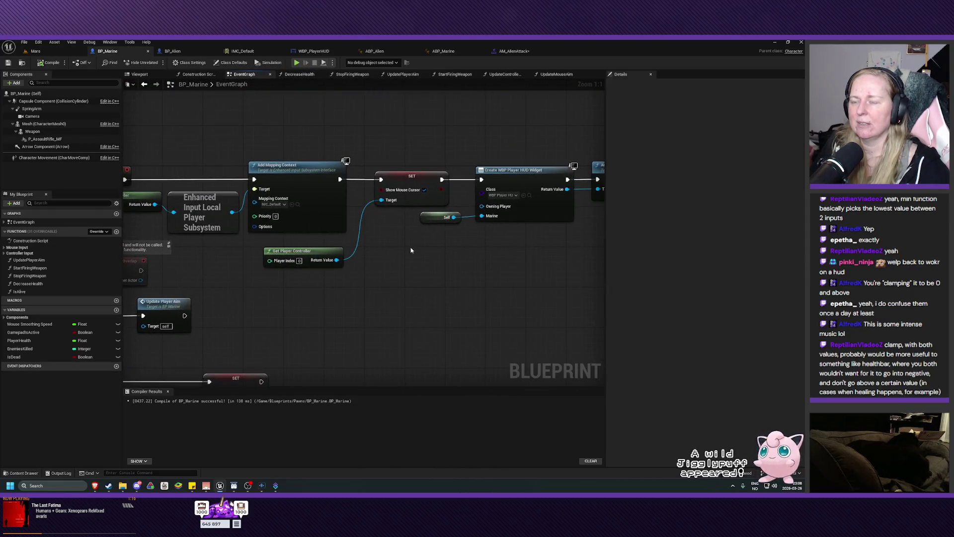
Look over the EventGraph's HUD widget, FireWeapon and damage chains, then open the StopFiringWeapon graph.
{"action": "left_click_drag", "start_coordinate": [409, 246], "coordinate": [505, 267]}
{"action": "left_click_drag", "start_coordinate": [575, 266], "coordinate": [176, 338]}
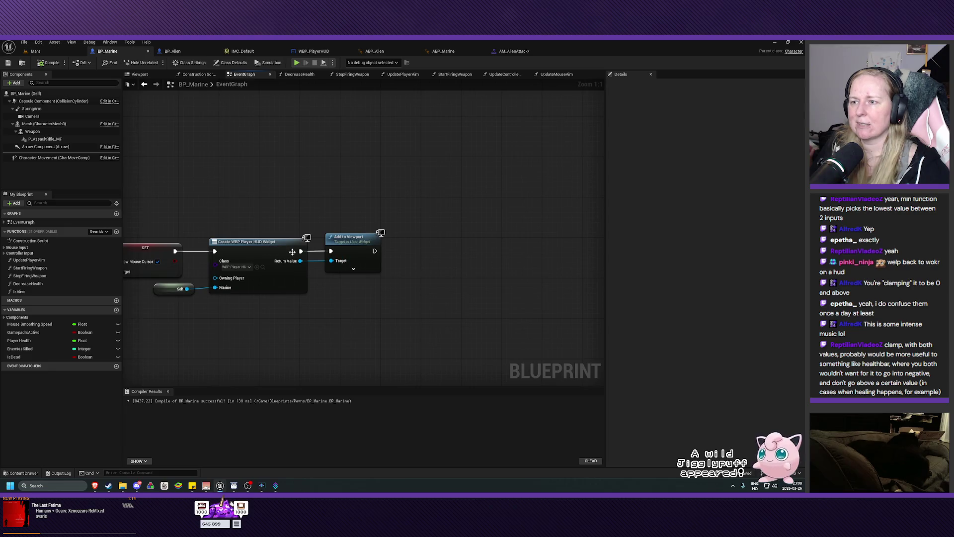
{"action": "mouse_move", "coordinate": [276, 346]}
{"action": "left_mouse_down"}
{"action": "mouse_move", "coordinate": [452, 213]}
{"action": "mouse_move", "coordinate": [437, 168]}
{"action": "mouse_move", "coordinate": [471, 119]}
{"action": "mouse_move", "coordinate": [454, 117]}
{"action": "mouse_move", "coordinate": [437, 303]}
{"action": "mouse_move", "coordinate": [385, 273]}
{"action": "mouse_move", "coordinate": [381, 310]}
{"action": "mouse_move", "coordinate": [412, 312]}
{"action": "left_mouse_up"}
{"action": "mouse_move", "coordinate": [472, 292]}
{"action": "left_mouse_down"}
{"action": "mouse_move", "coordinate": [273, 315]}
{"action": "mouse_move", "coordinate": [366, 319]}
{"action": "left_mouse_up"}
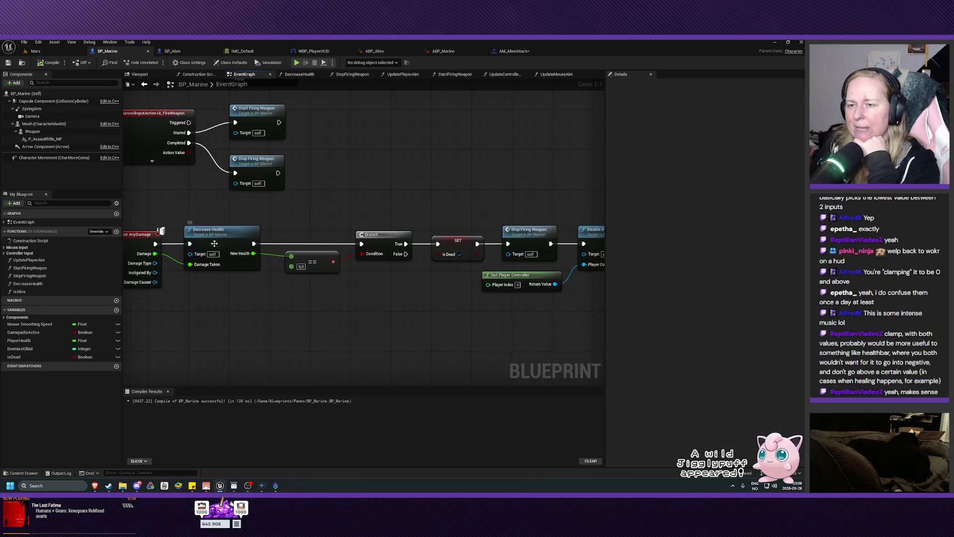
{"action": "mouse_move", "coordinate": [422, 330]}
{"action": "left_mouse_down"}
{"action": "mouse_move", "coordinate": [358, 313]}
{"action": "mouse_move", "coordinate": [374, 320]}
{"action": "left_mouse_up"}
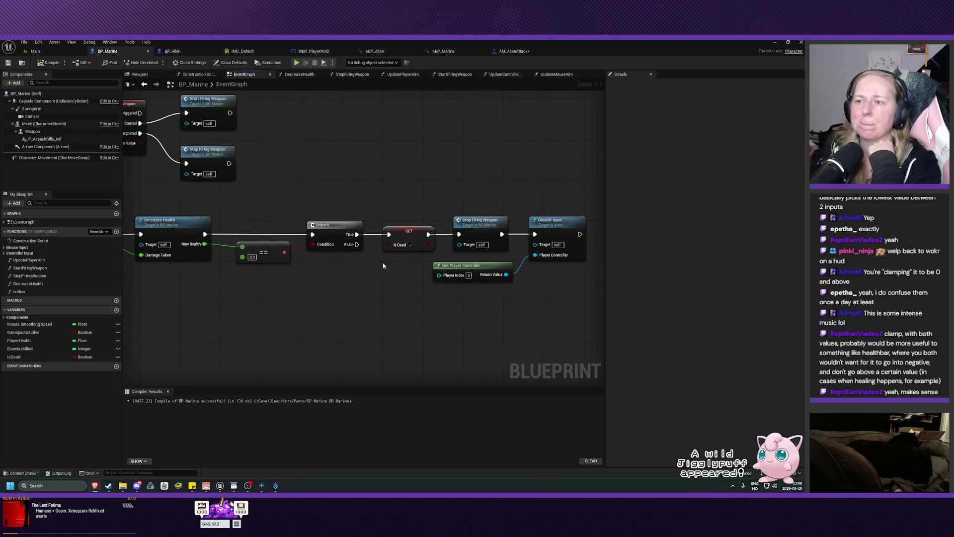
{"action": "left_click", "coordinate": [352, 74]}
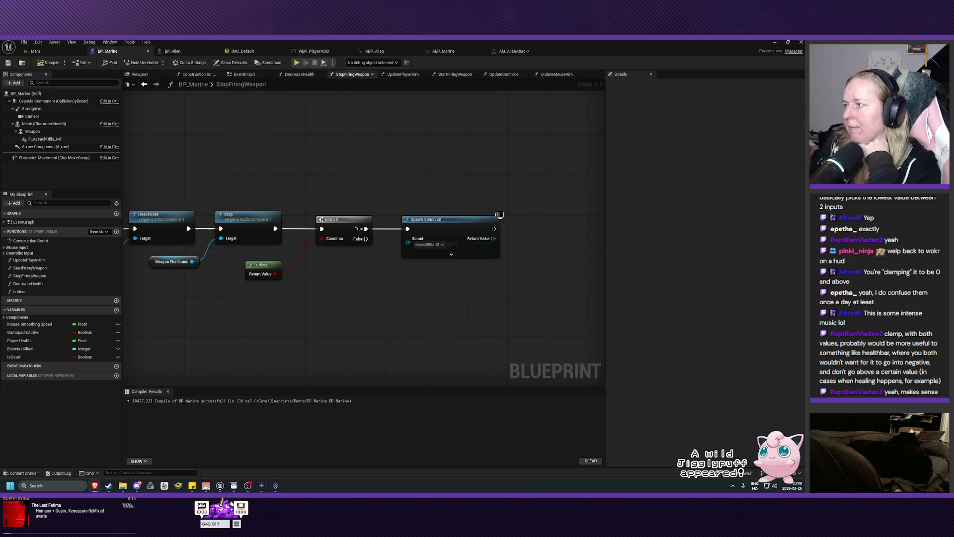
Shift the Branch and Spawn Sound 2D chain right and move Weapon Fire Sound lower left.
{"action": "mouse_move", "coordinate": [548, 168]}
{"action": "left_mouse_down"}
{"action": "mouse_move", "coordinate": [327, 332]}
{"action": "mouse_move", "coordinate": [244, 334]}
{"action": "left_mouse_up"}
{"action": "left_click_drag", "start_coordinate": [298, 226], "coordinate": [525, 229]}
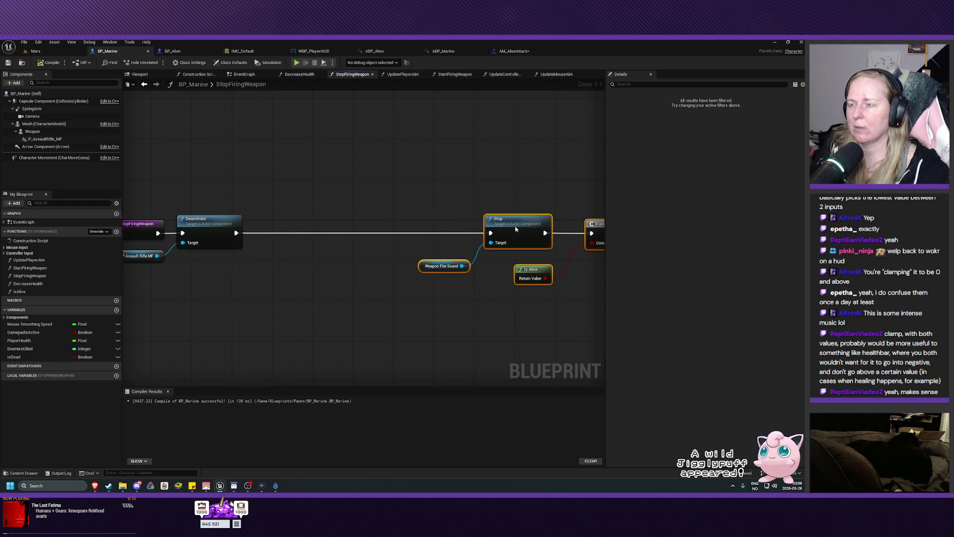
{"action": "left_click", "coordinate": [376, 302]}
{"action": "mouse_move", "coordinate": [425, 270]}
{"action": "left_mouse_down"}
{"action": "mouse_move", "coordinate": [291, 300]}
{"action": "mouse_move", "coordinate": [349, 270]}
{"action": "left_mouse_up"}
Add an Is Valid check on Weapon Fire Sound, wired Deactivate → Is Valid → Stop.
{"action": "type", "text": "is v"}
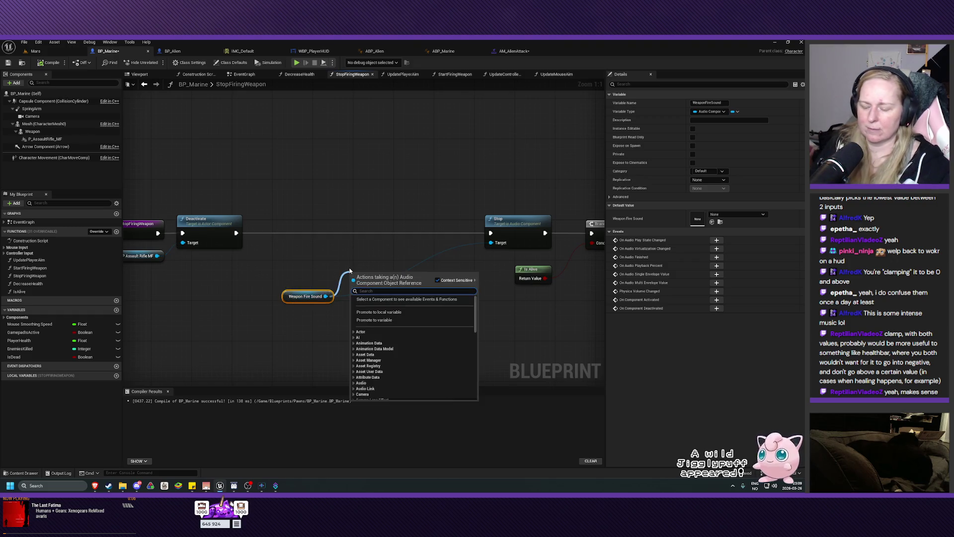
{"action": "type", "text": "alid"}
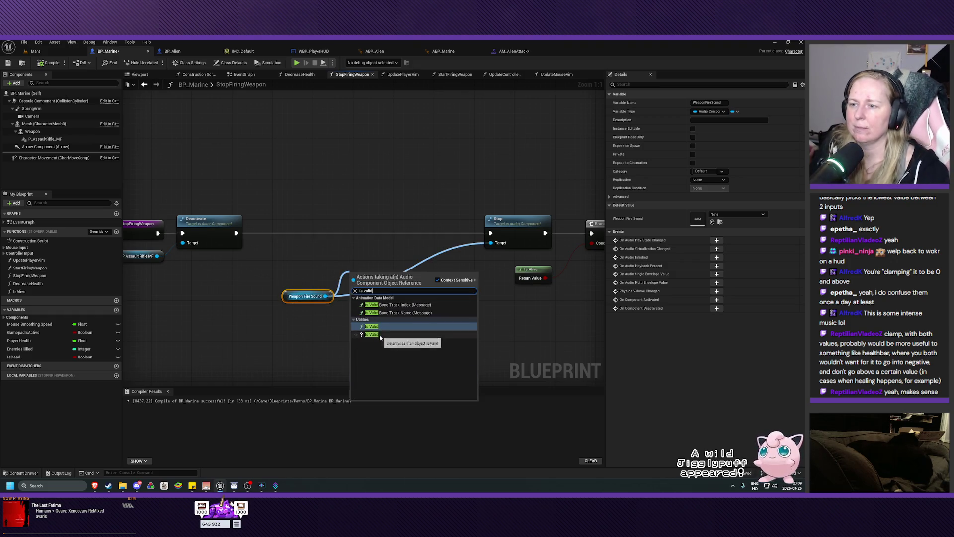
{"action": "left_click", "coordinate": [380, 335]}
{"action": "left_click_drag", "start_coordinate": [375, 275], "coordinate": [363, 230]}
{"action": "left_click_drag", "start_coordinate": [236, 233], "coordinate": [340, 233]}
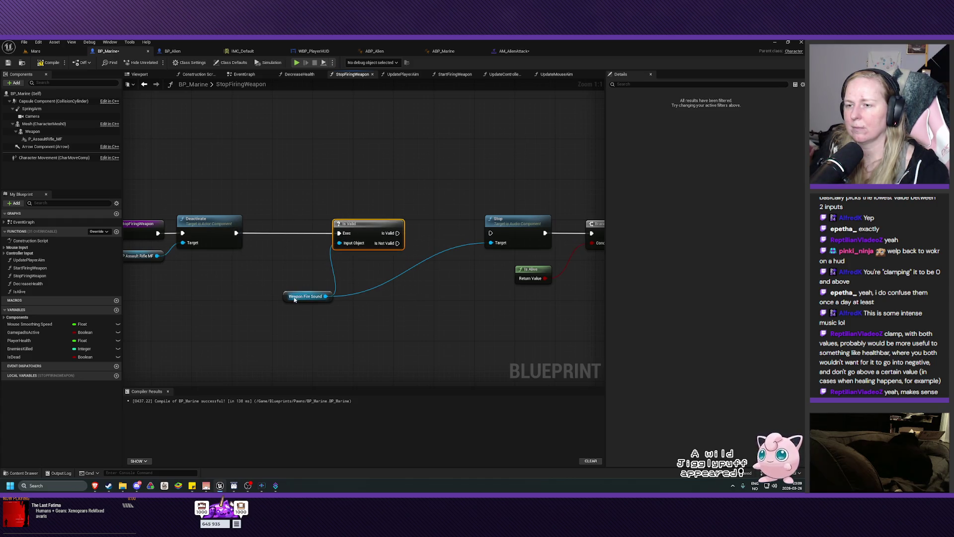
{"action": "left_click_drag", "start_coordinate": [295, 300], "coordinate": [274, 299]}
{"action": "left_click_drag", "start_coordinate": [397, 233], "coordinate": [490, 233]}
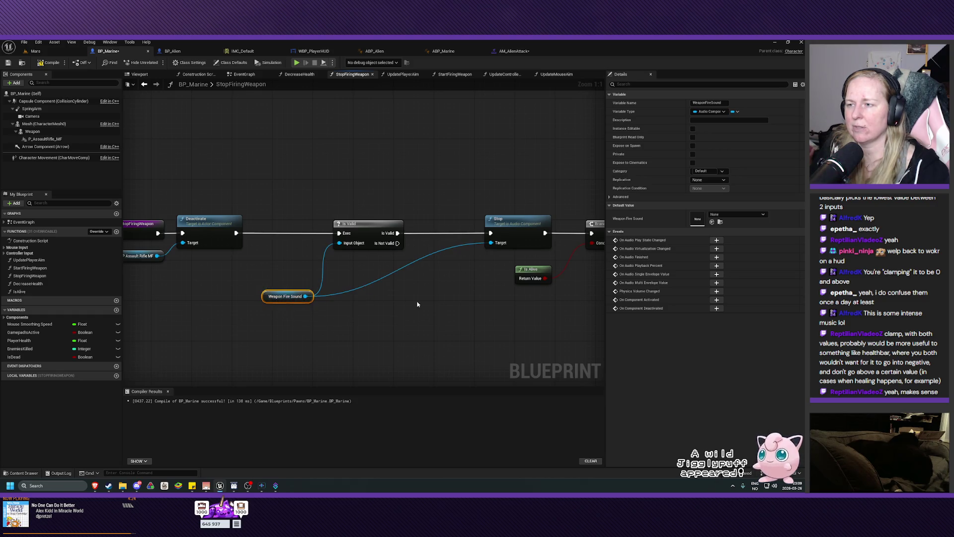
Move Is Valid and Weapon Fire Sound left and place Stop beside Is Valid.
{"action": "mouse_move", "coordinate": [470, 272]}
{"action": "left_mouse_down"}
{"action": "mouse_move", "coordinate": [332, 284]}
{"action": "mouse_move", "coordinate": [262, 262]}
{"action": "mouse_move", "coordinate": [508, 254]}
{"action": "left_mouse_up"}
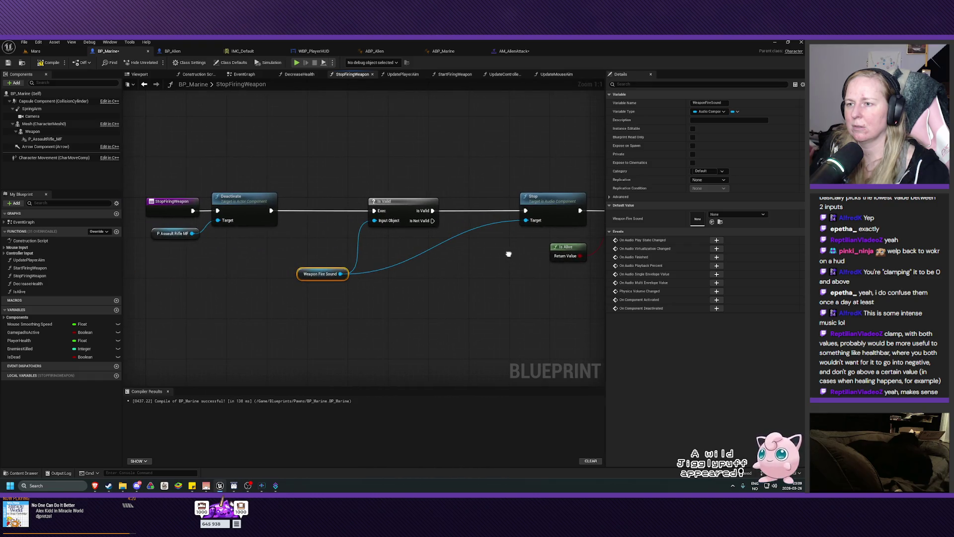
{"action": "left_click", "coordinate": [408, 211]}
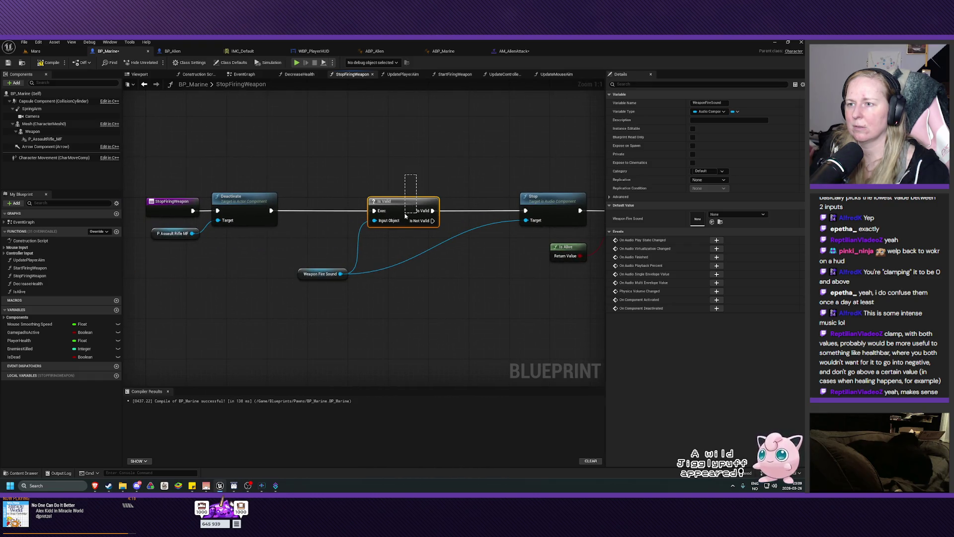
{"action": "left_click_drag", "start_coordinate": [288, 324], "coordinate": [467, 211]}
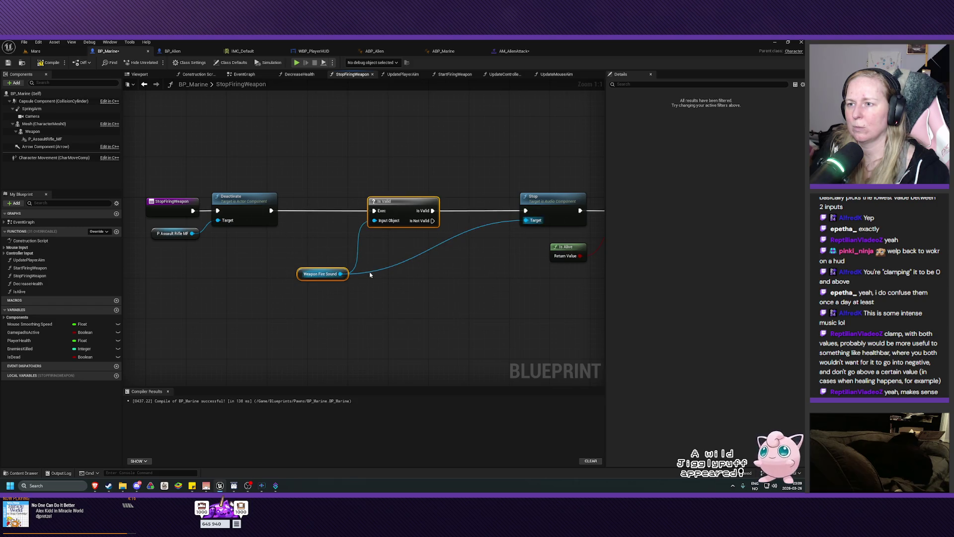
{"action": "left_click_drag", "start_coordinate": [410, 197], "coordinate": [333, 201]}
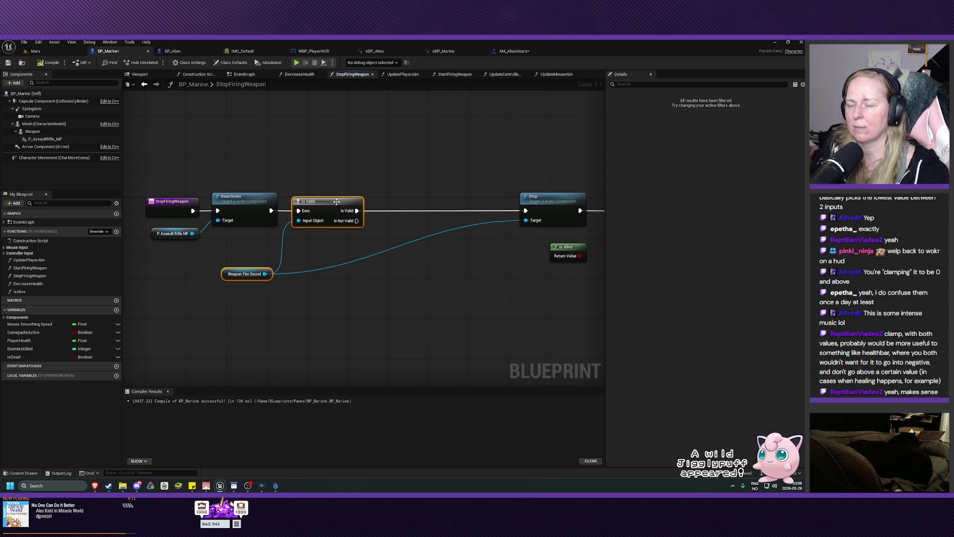
{"action": "left_click", "coordinate": [517, 215]}
{"action": "left_click_drag", "start_coordinate": [545, 206], "coordinate": [408, 206]}
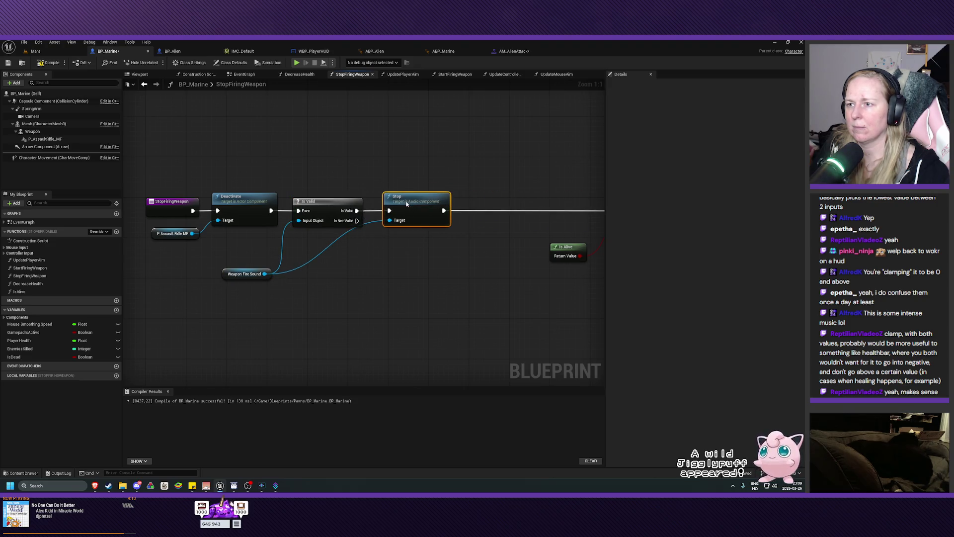
{"action": "left_click", "coordinate": [489, 288]}
Move Branch, Spawn Sound 2D and Is Alive left to close the gap in the chain.
{"action": "left_click_drag", "start_coordinate": [489, 289], "coordinate": [218, 282]}
{"action": "left_click_drag", "start_coordinate": [506, 150], "coordinate": [299, 274]}
{"action": "left_click", "coordinate": [271, 242], "text": "ctrl"}
{"action": "left_click_drag", "start_coordinate": [445, 197], "coordinate": [303, 197]}
{"action": "left_click_drag", "start_coordinate": [219, 272], "coordinate": [458, 278]}
{"action": "left_click", "coordinate": [457, 278]}
Compile BP_Marine and start a play test in the Mars level.
{"action": "left_click", "coordinate": [48, 62]}
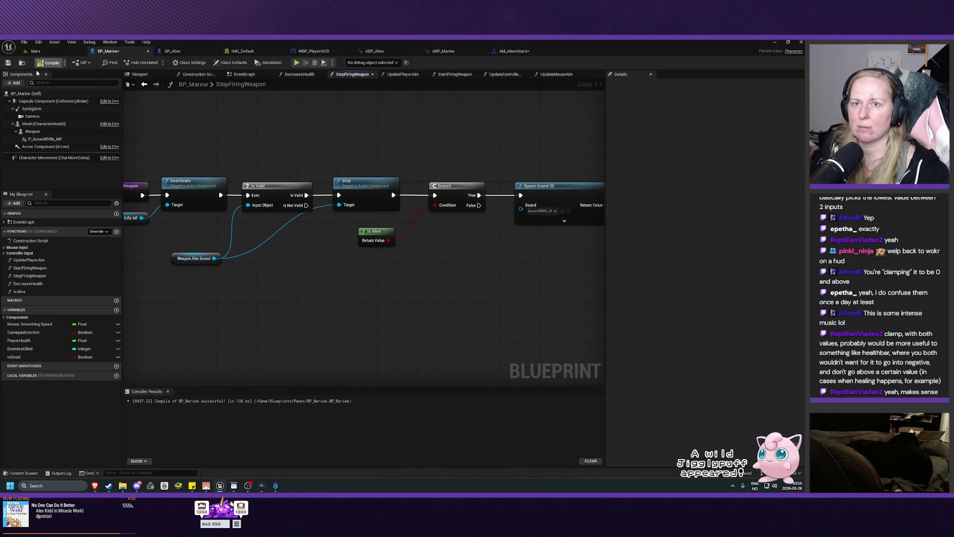
{"action": "left_click", "coordinate": [35, 50]}
{"action": "left_click", "coordinate": [155, 62]}
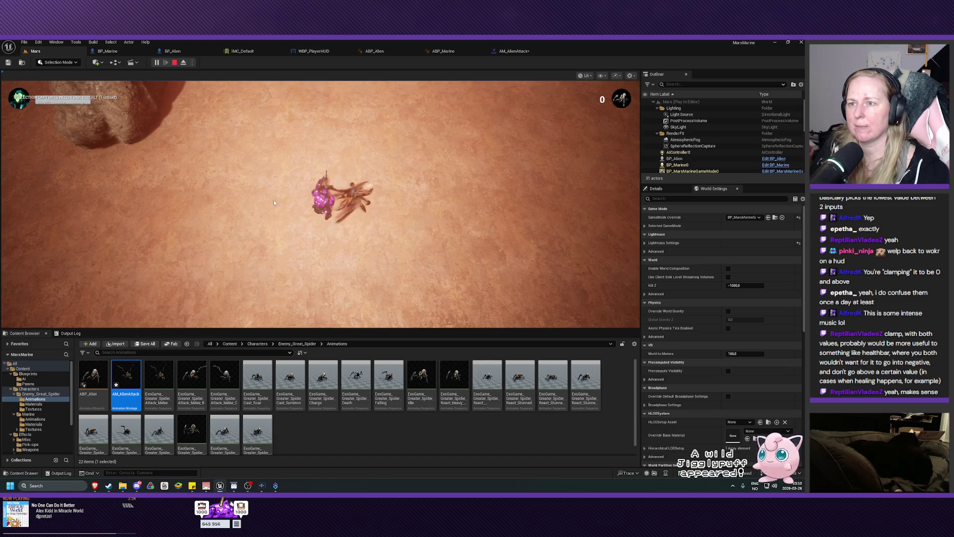
{"action": "key", "text": "Escape"}
{"action": "scroll", "coordinate": [343, 242], "scroll_direction": "down", "scroll_amount": 10}
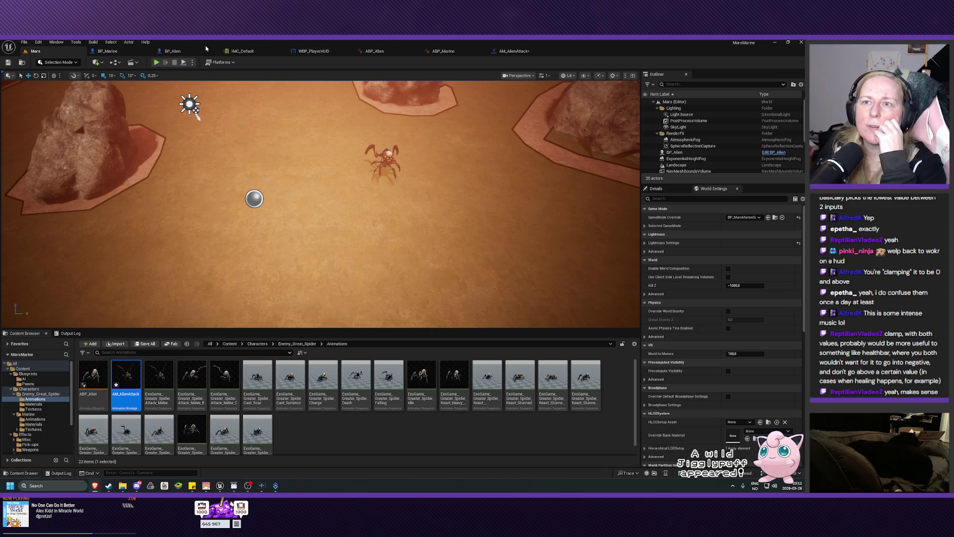
{"action": "left_click", "coordinate": [119, 53]}
{"action": "left_click", "coordinate": [119, 53]}
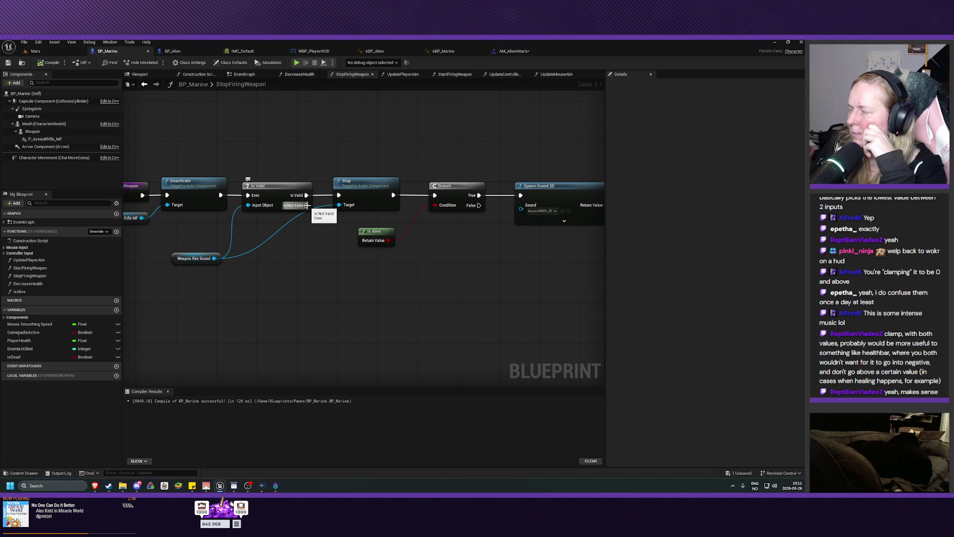
Connect Is Valid's Is Not Valid output to the Branch and compile BP_Marine.
{"action": "left_click_drag", "start_coordinate": [306, 205], "coordinate": [435, 194]}
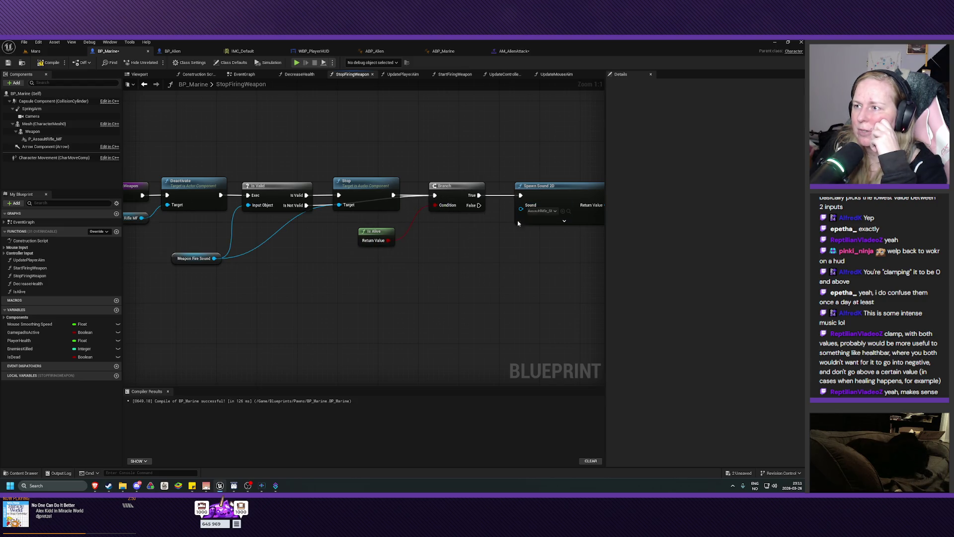
{"action": "mouse_move", "coordinate": [484, 261]}
{"action": "left_mouse_down"}
{"action": "mouse_move", "coordinate": [448, 268]}
{"action": "mouse_move", "coordinate": [458, 269]}
{"action": "left_mouse_up"}
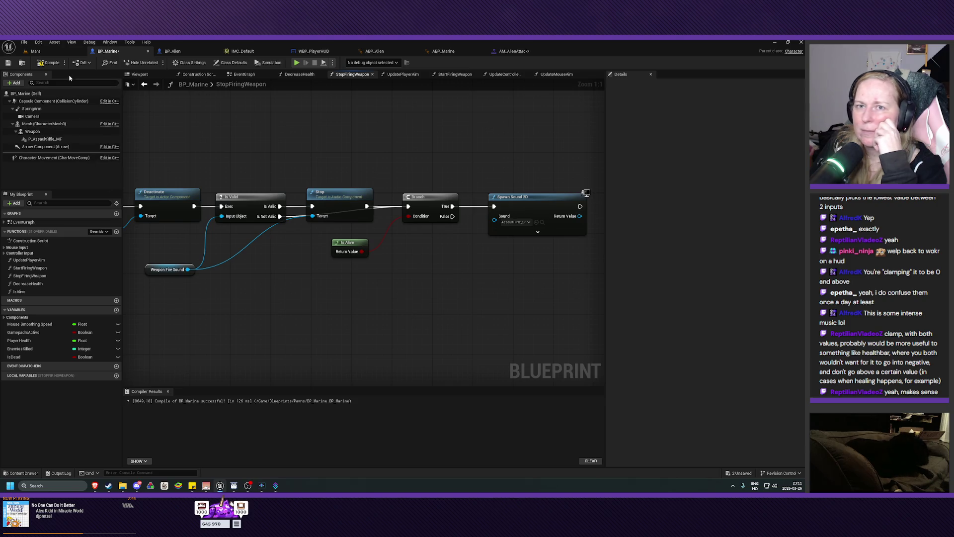
{"action": "left_click", "coordinate": [51, 63]}
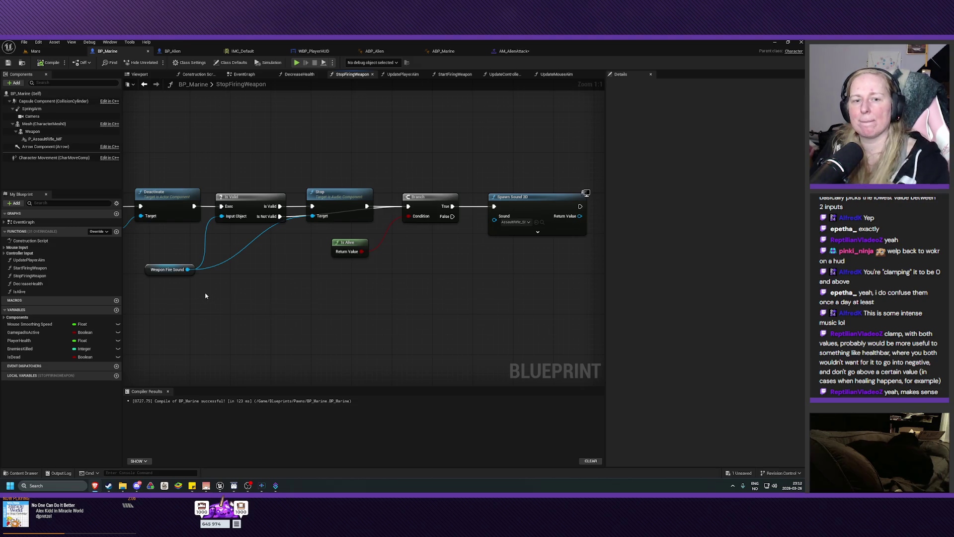
Add a reroute point on the execution wire and try wiring it onward.
{"action": "left_click_drag", "start_coordinate": [309, 269], "coordinate": [331, 274]}
{"action": "double_click", "coordinate": [314, 217]}
{"action": "mouse_move", "coordinate": [315, 218]}
{"action": "left_mouse_down"}
{"action": "mouse_move", "coordinate": [338, 243]}
{"action": "mouse_move", "coordinate": [314, 219]}
{"action": "mouse_move", "coordinate": [359, 240]}
{"action": "mouse_move", "coordinate": [323, 251]}
{"action": "left_mouse_up"}
{"action": "left_click", "coordinate": [308, 247]}
{"action": "left_click", "coordinate": [312, 218]}
{"action": "left_click", "coordinate": [340, 255]}
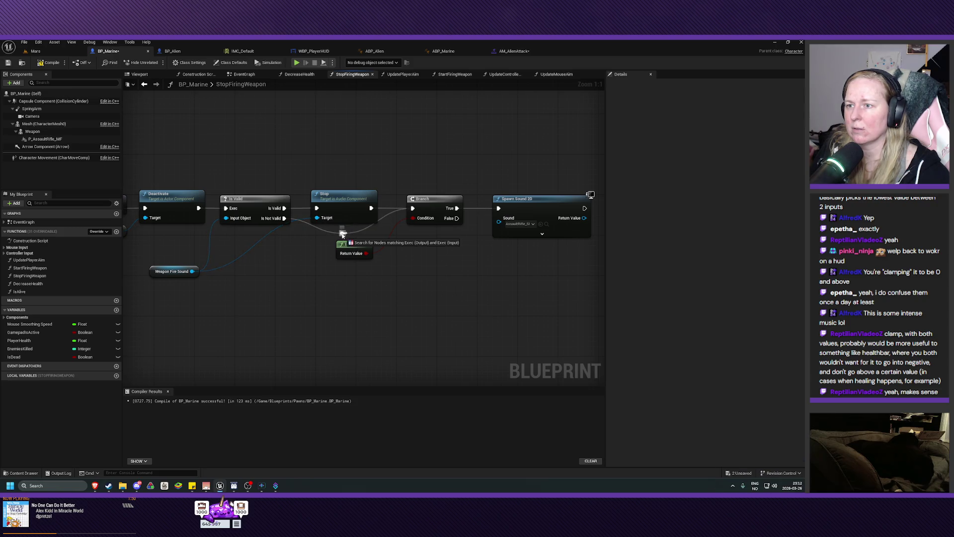
Dismiss the reroute action list, compile and save BP_Marine, and switch to ABP_Marine.
{"action": "left_click_drag", "start_coordinate": [348, 237], "coordinate": [343, 233]}
{"action": "key", "text": "Escape"}
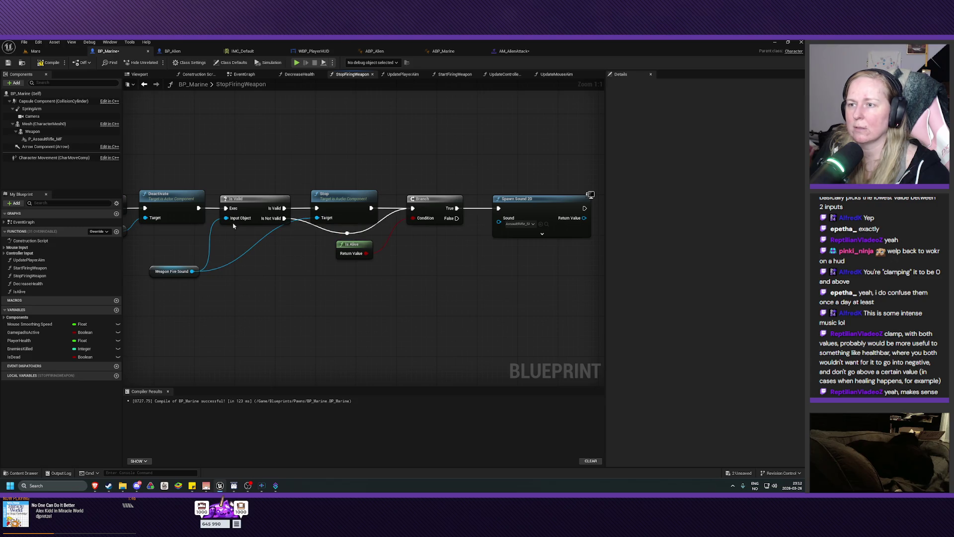
{"action": "left_click", "coordinate": [50, 63]}
{"action": "left_click", "coordinate": [8, 63]}
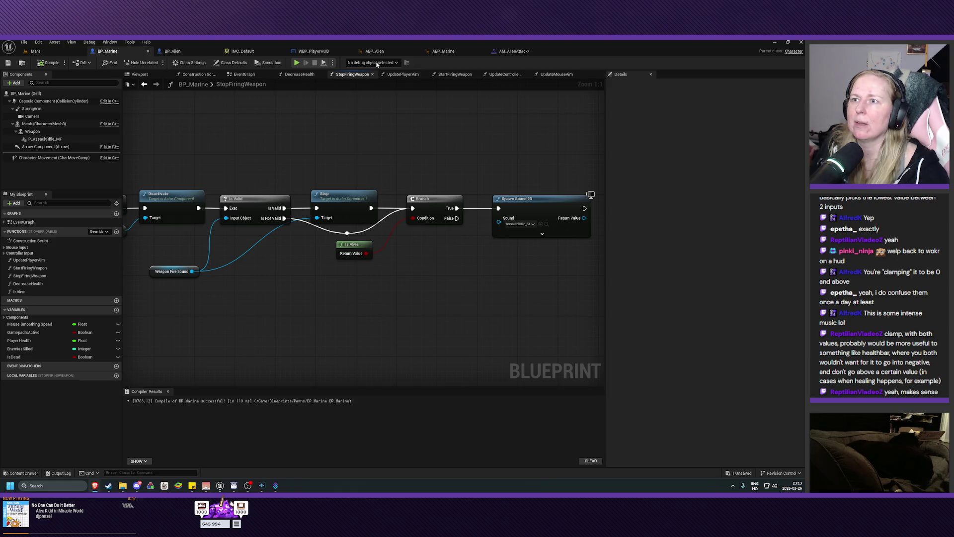
{"action": "left_click", "coordinate": [444, 51]}
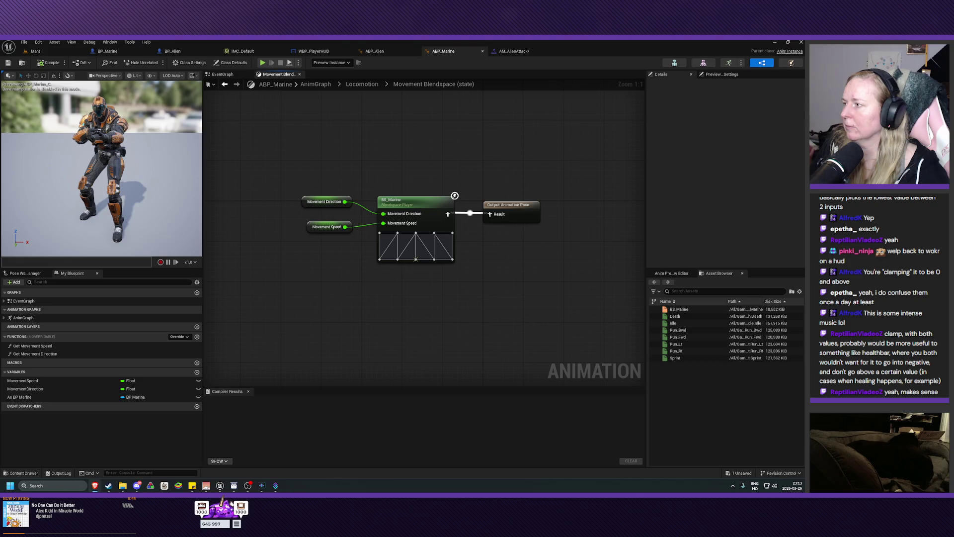
In ABP_Marine's event graph, add an As BP Marine getter feeding an Is Dead getter.
{"action": "left_click", "coordinate": [225, 75]}
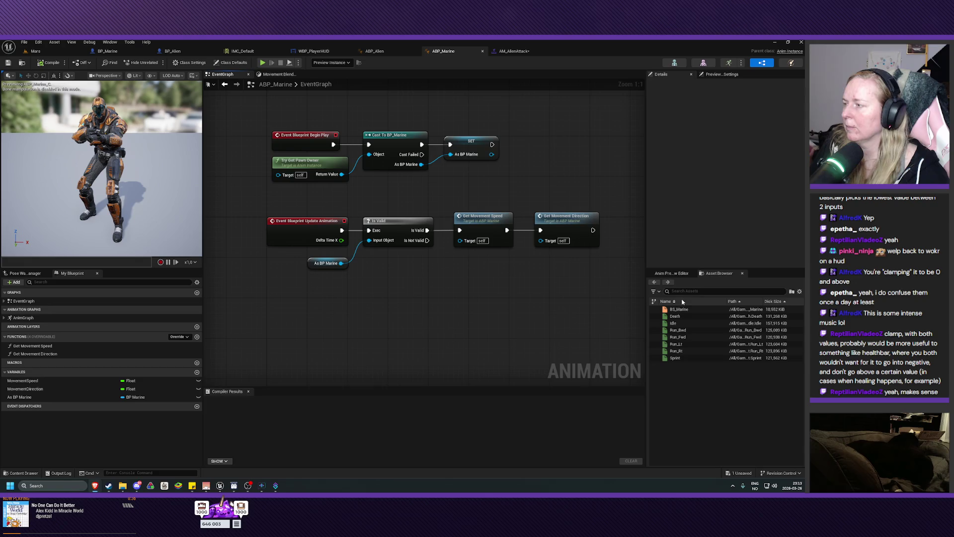
{"action": "mouse_move", "coordinate": [22, 396]}
{"action": "left_mouse_down"}
{"action": "mouse_move", "coordinate": [290, 272]}
{"action": "mouse_move", "coordinate": [311, 274]}
{"action": "left_mouse_up"}
{"action": "left_click", "coordinate": [314, 282]}
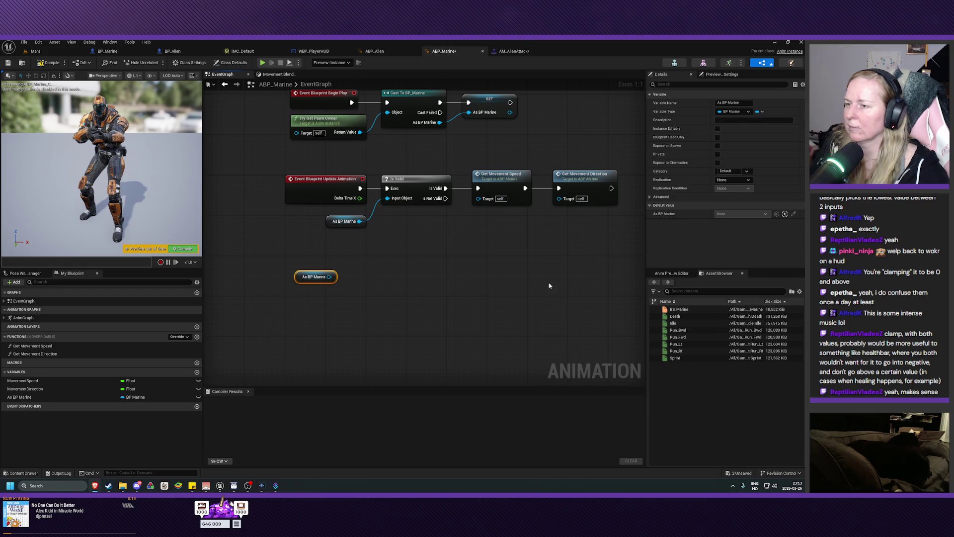
{"action": "left_click_drag", "start_coordinate": [329, 277], "coordinate": [350, 269]}
{"action": "type", "text": "g"}
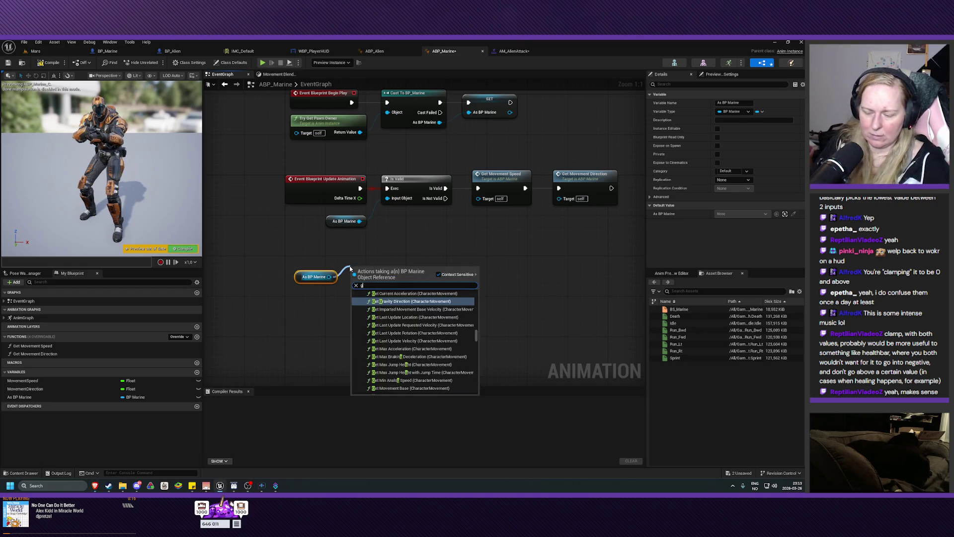
{"action": "type", "text": "et isdead"}
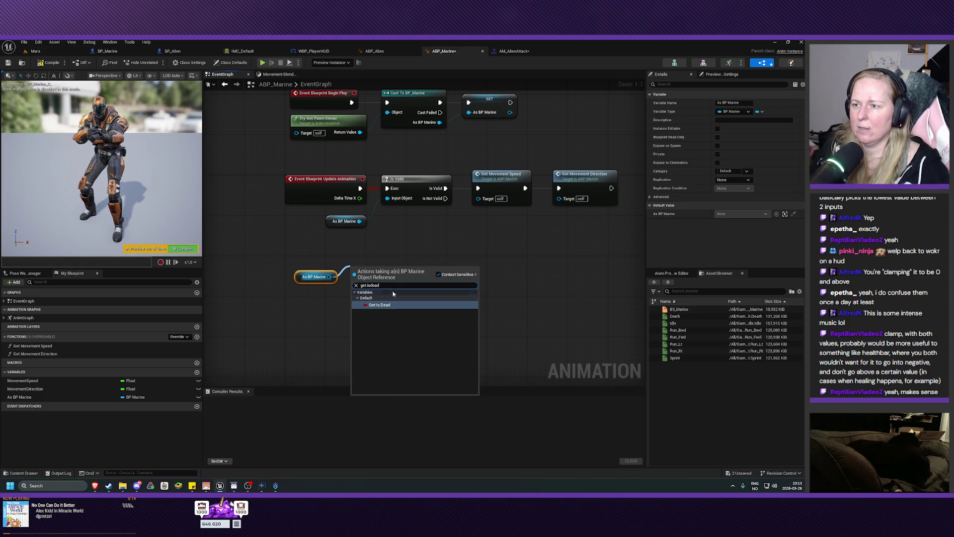
{"action": "key", "text": "Return"}
{"action": "left_click_drag", "start_coordinate": [376, 271], "coordinate": [381, 271]}
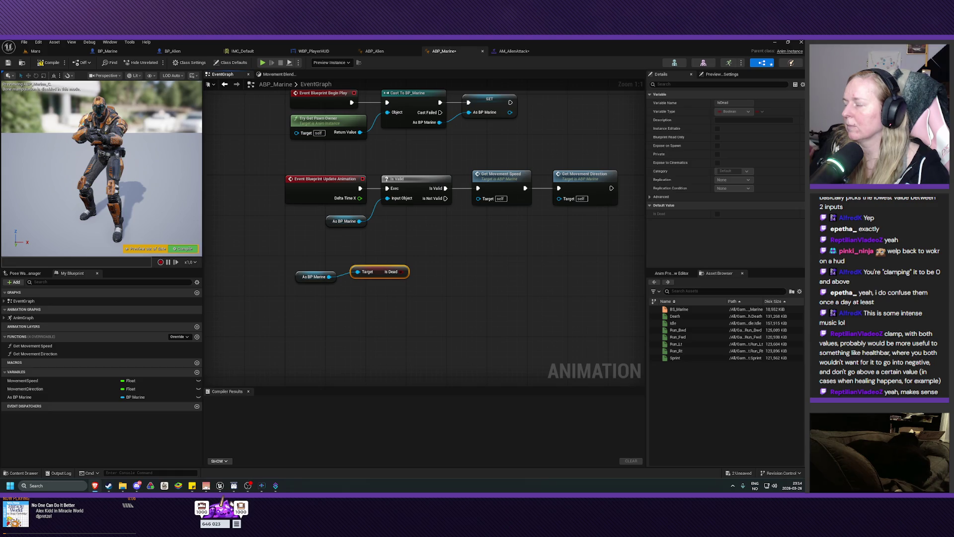
Move the As BP Marine and Is Dead getters up toward the animation update chain.
{"action": "left_click_drag", "start_coordinate": [410, 317], "coordinate": [338, 284]}
{"action": "left_click", "coordinate": [450, 275]}
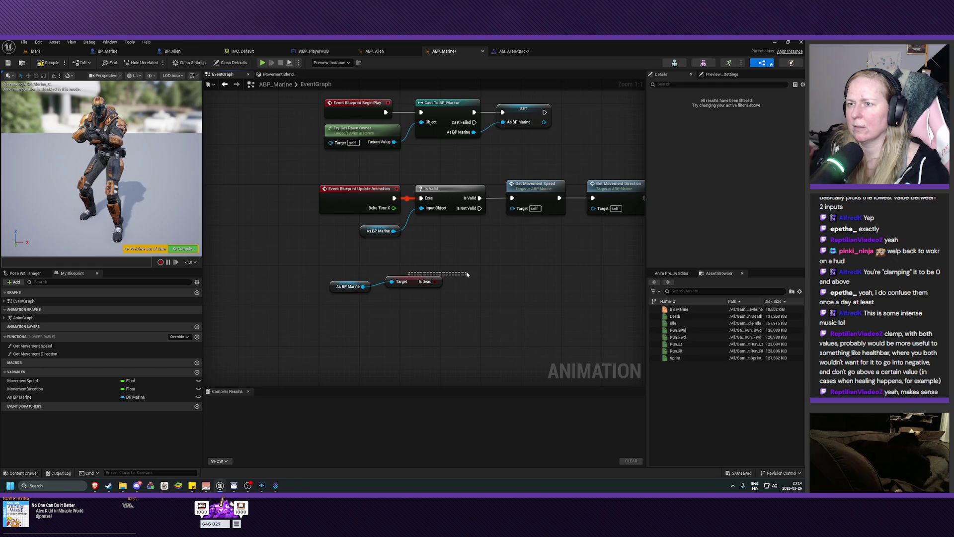
{"action": "mouse_move", "coordinate": [519, 268]}
{"action": "left_mouse_down"}
{"action": "mouse_move", "coordinate": [329, 308]}
{"action": "mouse_move", "coordinate": [330, 316]}
{"action": "left_mouse_up"}
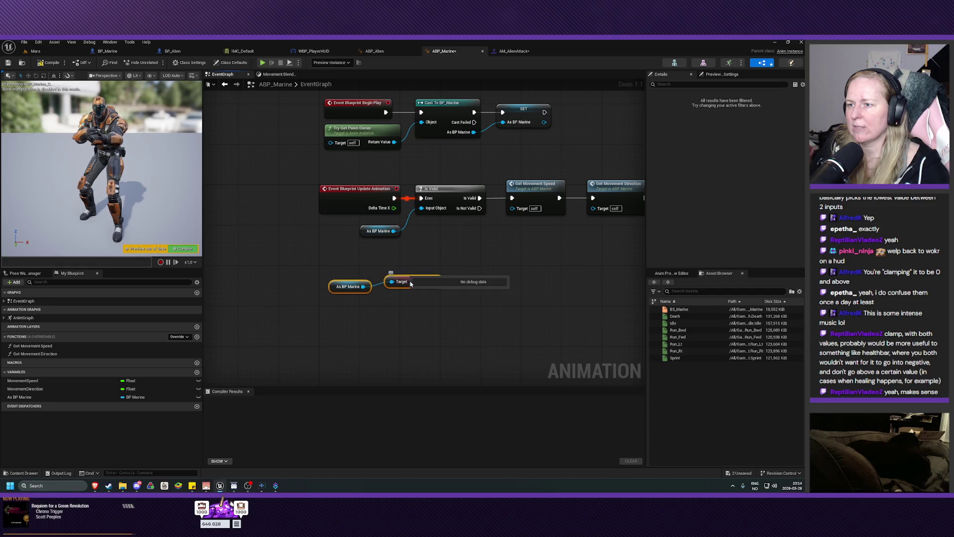
{"action": "left_click_drag", "start_coordinate": [413, 273], "coordinate": [610, 268]}
{"action": "left_click_drag", "start_coordinate": [553, 325], "coordinate": [368, 337]}
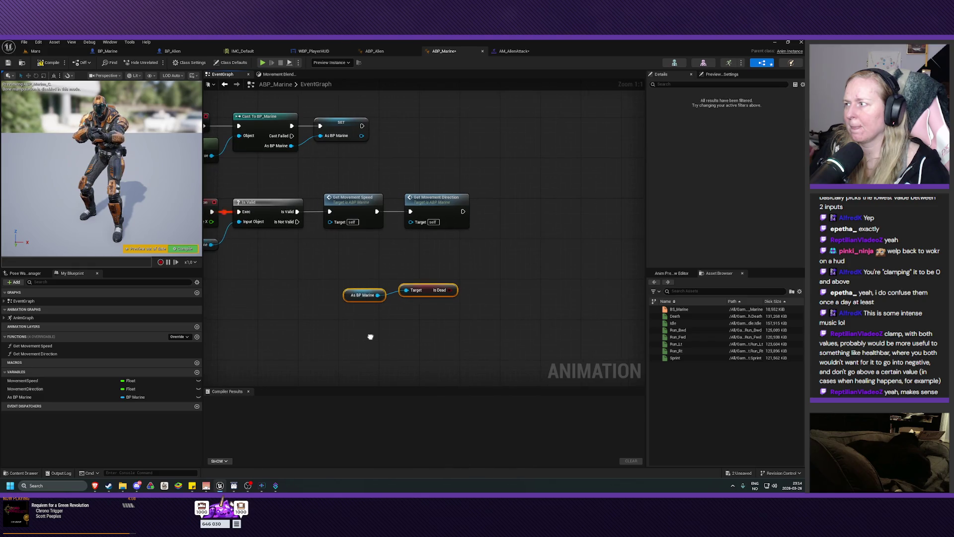
{"action": "left_click_drag", "start_coordinate": [431, 289], "coordinate": [455, 259]}
Promote Is Dead to a new variable and run SET Is Dead after Get Movement Direction.
{"action": "right_click", "coordinate": [410, 273]}
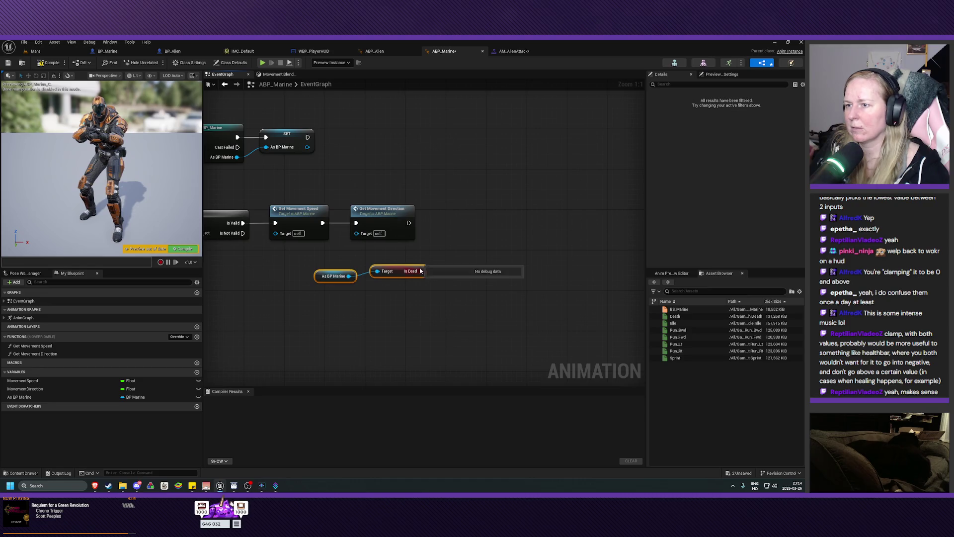
{"action": "left_click", "coordinate": [435, 291]}
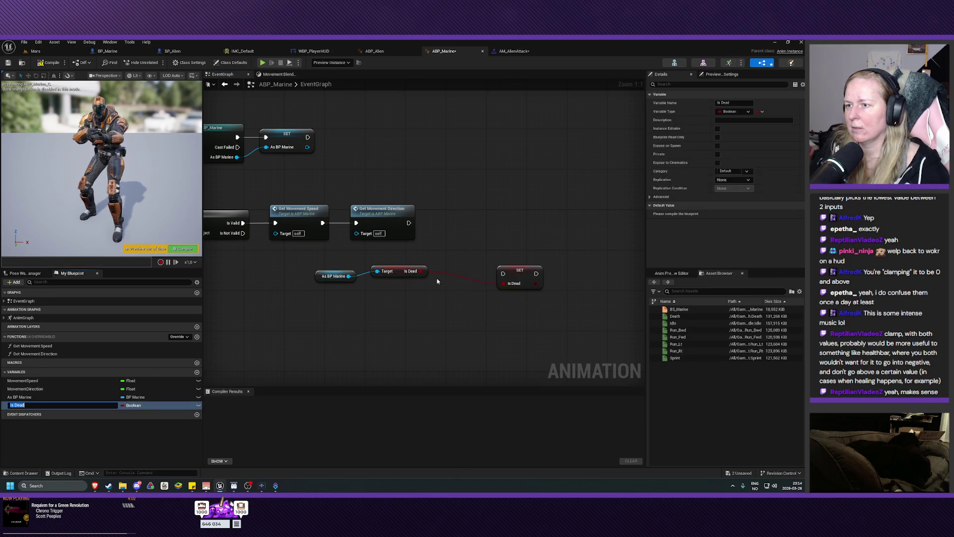
{"action": "mouse_move", "coordinate": [524, 273]}
{"action": "left_mouse_down"}
{"action": "mouse_move", "coordinate": [459, 223]}
{"action": "mouse_move", "coordinate": [437, 223]}
{"action": "left_mouse_up"}
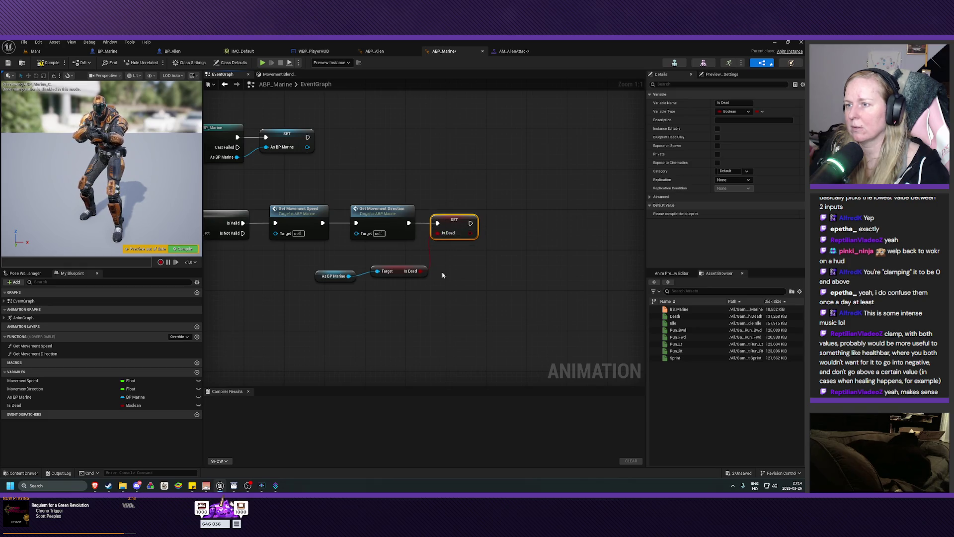
{"action": "mouse_move", "coordinate": [336, 312]}
{"action": "left_mouse_down"}
{"action": "mouse_move", "coordinate": [401, 269]}
{"action": "mouse_move", "coordinate": [391, 258]}
{"action": "left_mouse_up"}
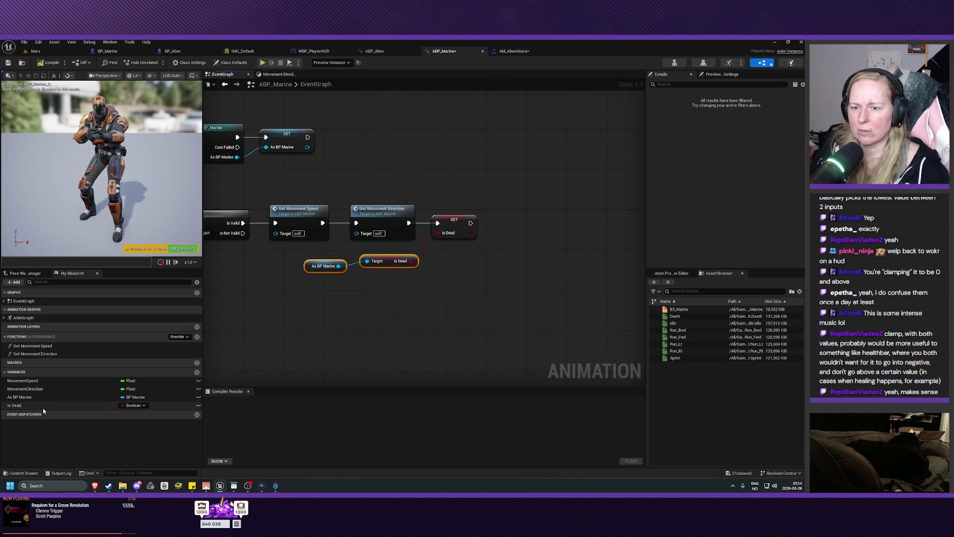
{"action": "left_click", "coordinate": [439, 312]}
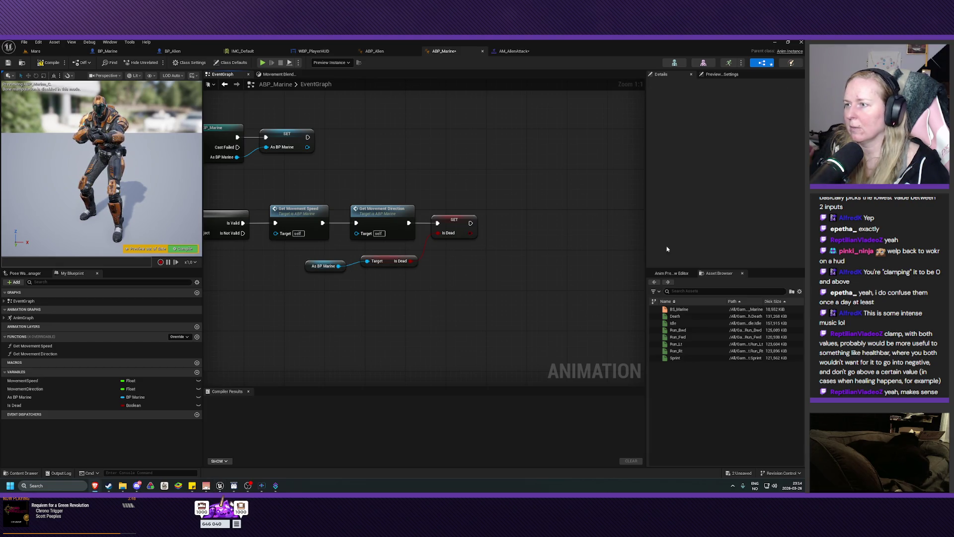
Compile ABP_Marine and return to the Movement Blendspace state graph.
{"action": "left_click", "coordinate": [51, 63]}
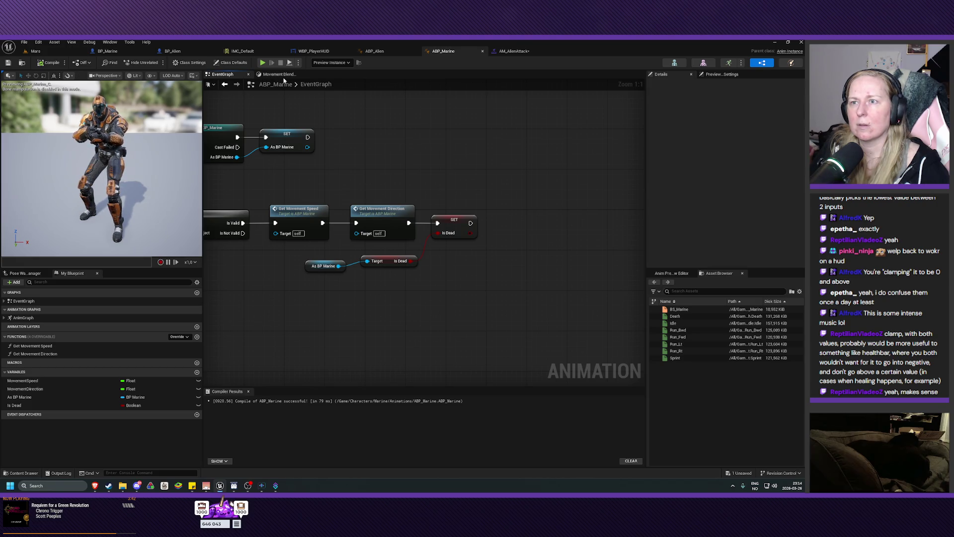
{"action": "double_click", "coordinate": [309, 87]}
{"action": "left_click", "coordinate": [278, 74]}
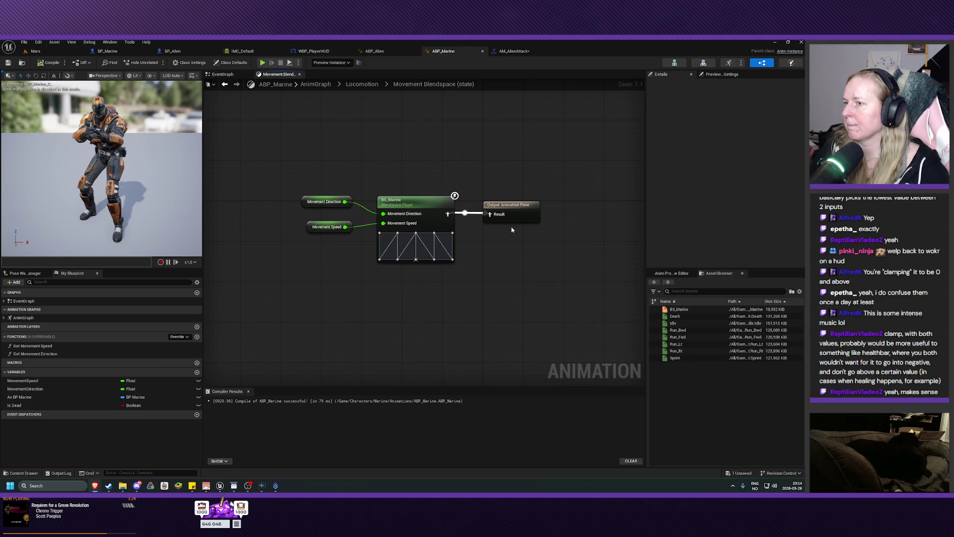
In Locomotion, create a Death state from the Death animation, linked from Movement Blendspace by a transition.
{"action": "left_click", "coordinate": [362, 84]}
{"action": "left_click_drag", "start_coordinate": [473, 263], "coordinate": [423, 256]}
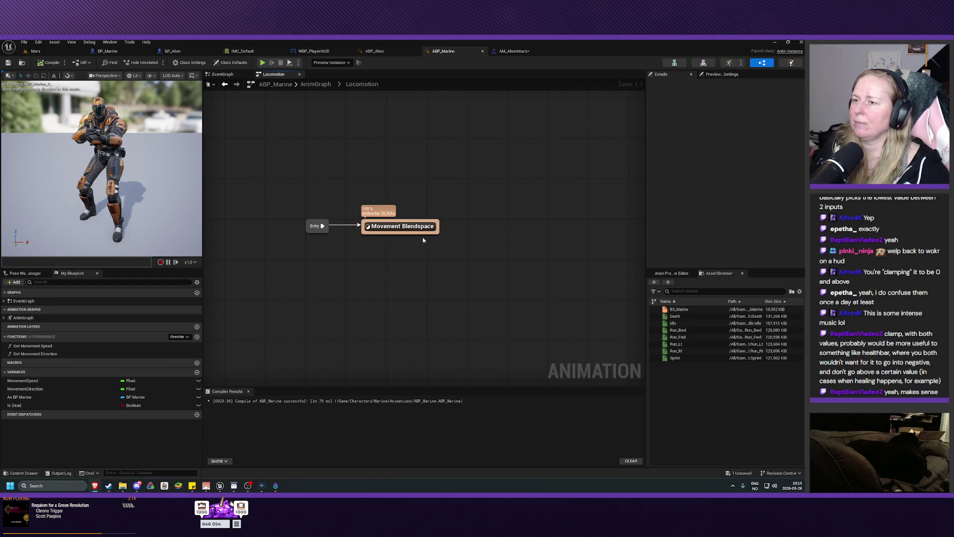
{"action": "left_click_drag", "start_coordinate": [391, 233], "coordinate": [391, 259]}
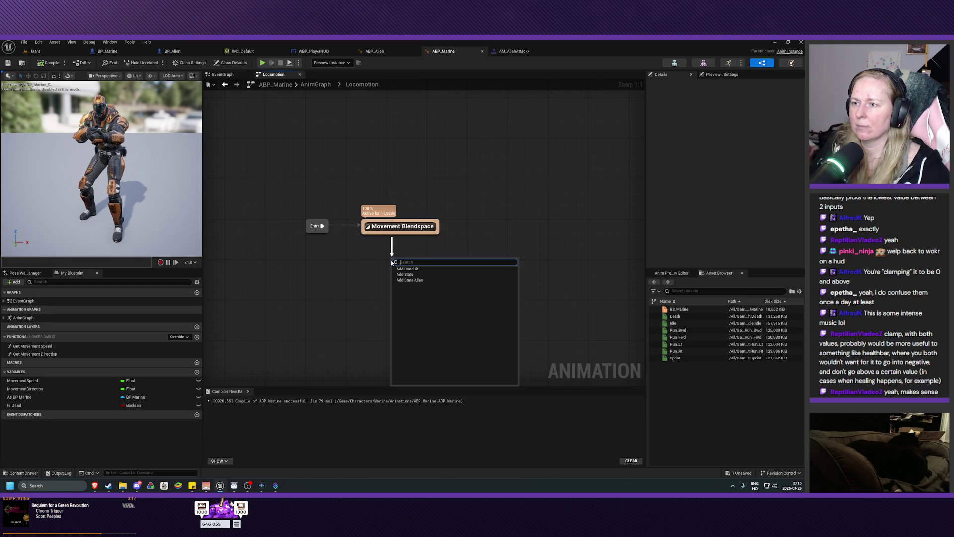
{"action": "left_click", "coordinate": [611, 301]}
{"action": "left_click_drag", "start_coordinate": [675, 316], "coordinate": [392, 277]}
{"action": "left_click", "coordinate": [419, 284]}
{"action": "left_click_drag", "start_coordinate": [397, 236], "coordinate": [395, 269]}
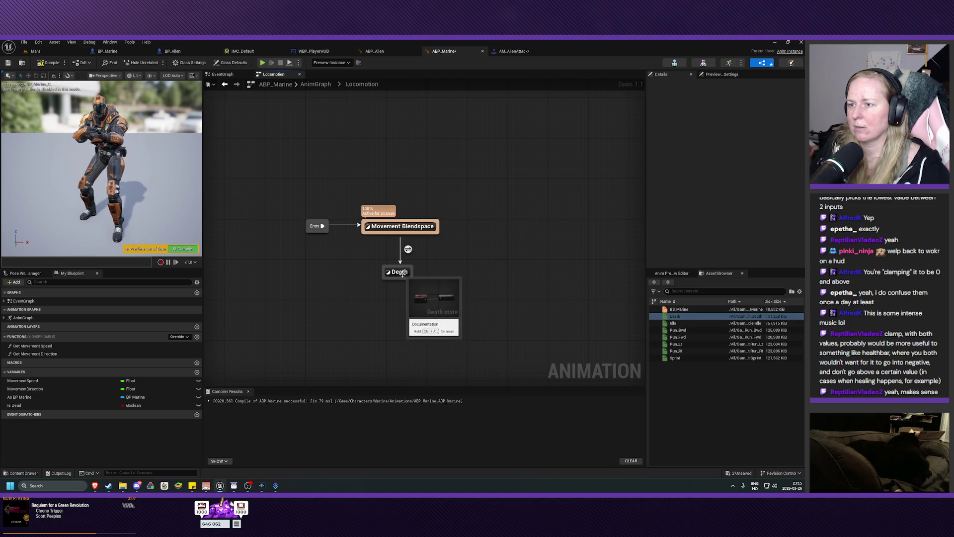
{"action": "left_click_drag", "start_coordinate": [400, 275], "coordinate": [400, 270]}
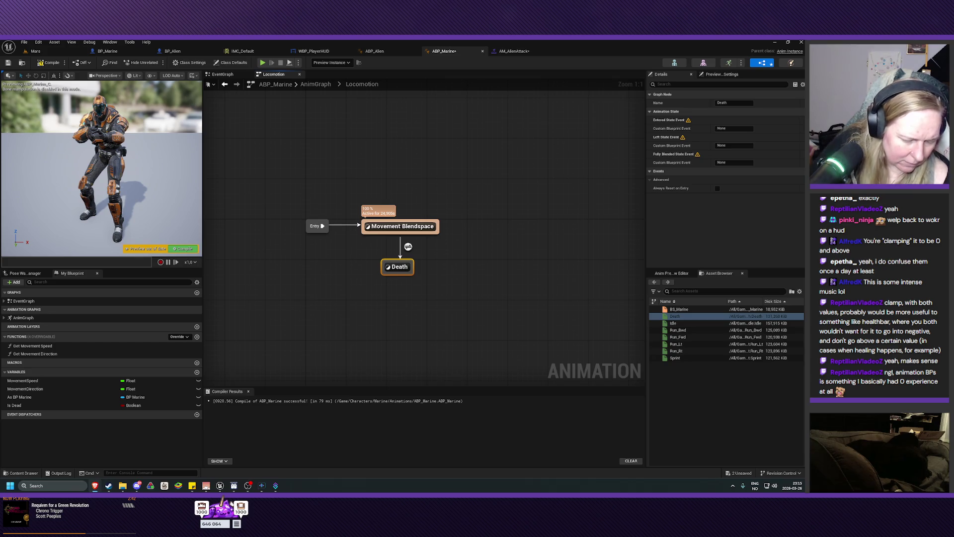
{"action": "double_click", "coordinate": [408, 246]}
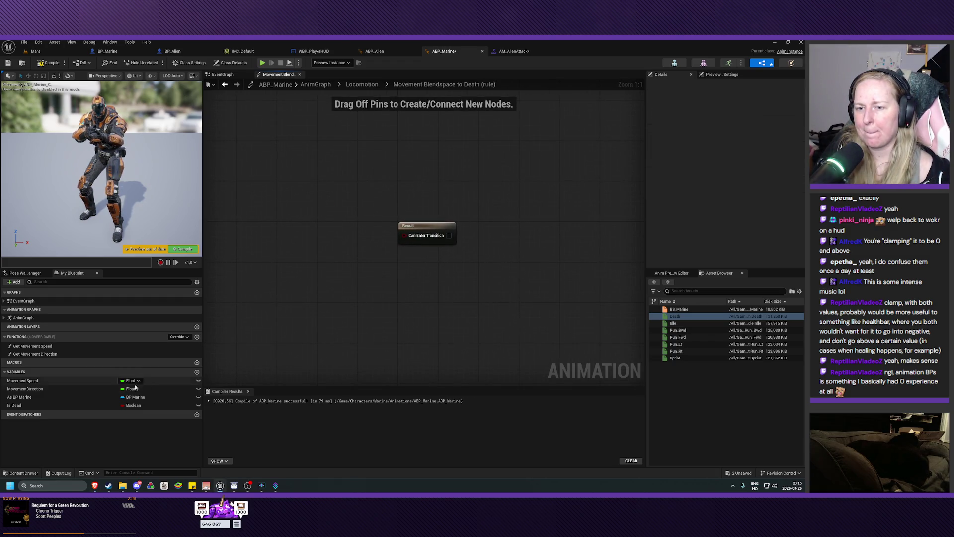
Wire an Is Dead getter into Can Enter Transition, then compile and save ABP_Marine.
{"action": "mouse_move", "coordinate": [20, 405]}
{"action": "left_mouse_down"}
{"action": "mouse_move", "coordinate": [330, 312]}
{"action": "mouse_move", "coordinate": [336, 260]}
{"action": "mouse_move", "coordinate": [405, 235]}
{"action": "left_mouse_up"}
{"action": "left_click", "coordinate": [352, 273]}
{"action": "left_click_drag", "start_coordinate": [338, 262], "coordinate": [353, 242]}
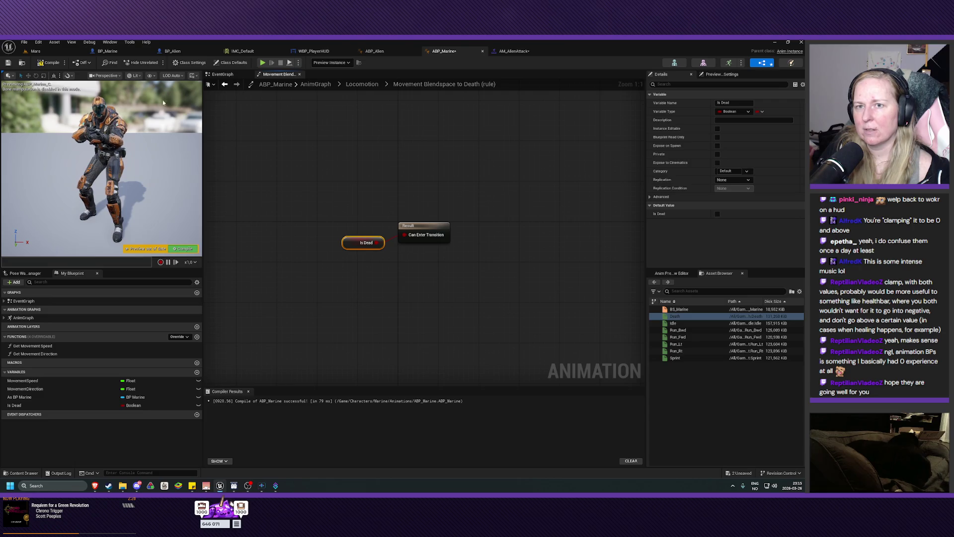
{"action": "left_click", "coordinate": [49, 63]}
{"action": "left_click", "coordinate": [8, 62]}
Return to the Locomotion state machine and frame the whole graph.
{"action": "left_click_drag", "start_coordinate": [426, 273], "coordinate": [408, 274]}
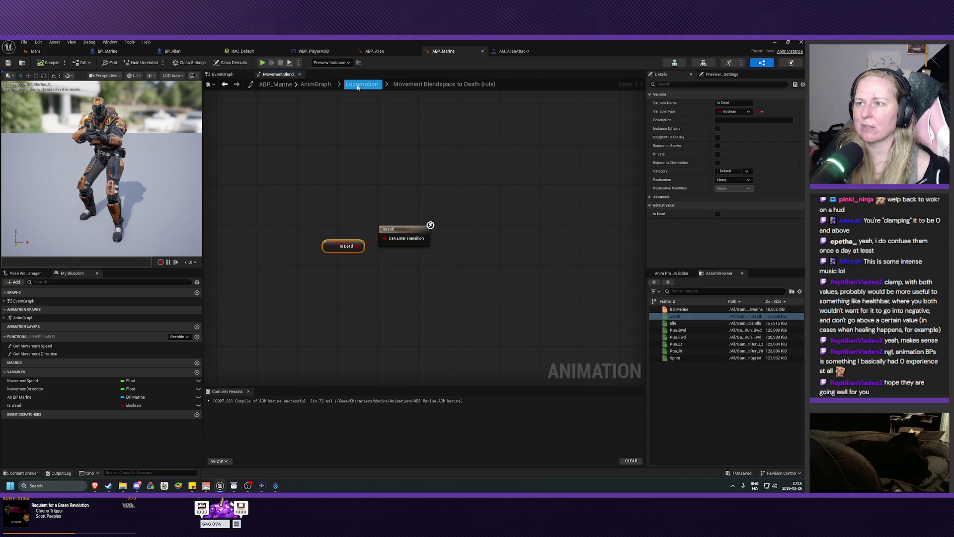
{"action": "left_click", "coordinate": [358, 85]}
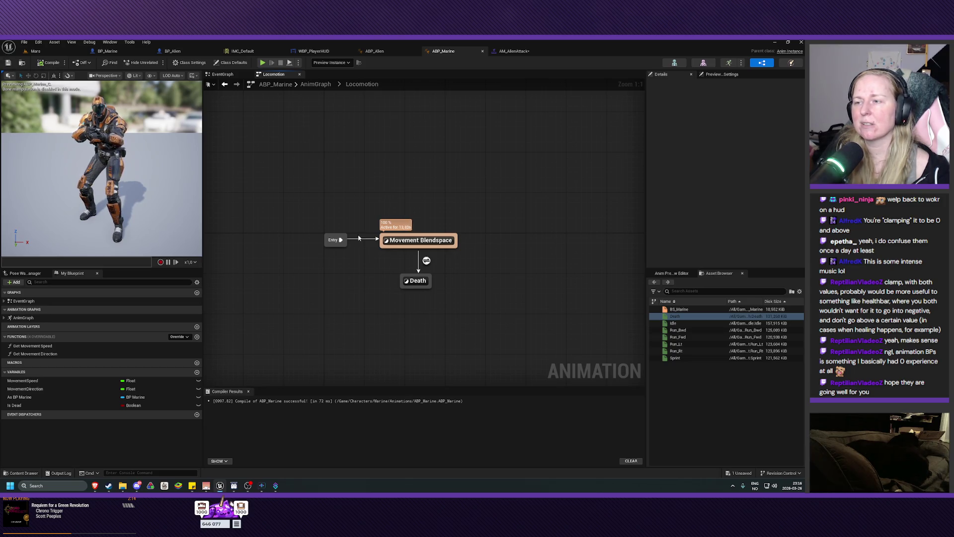
{"action": "key", "text": "Home"}
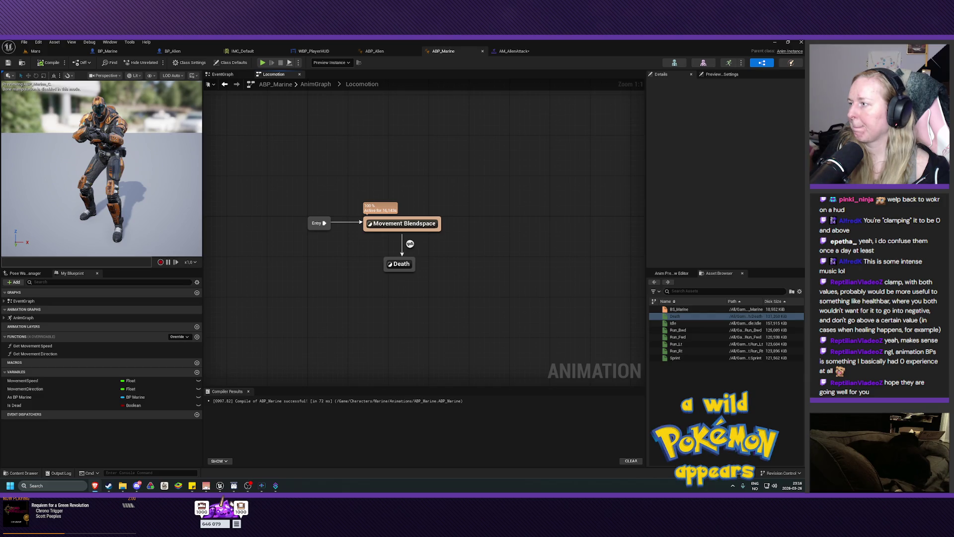
{"action": "left_click", "coordinate": [35, 50]}
Briefly play-test the Mars level, then aim the editor camera at the spider among the rocks.
{"action": "left_click", "coordinate": [156, 62]}
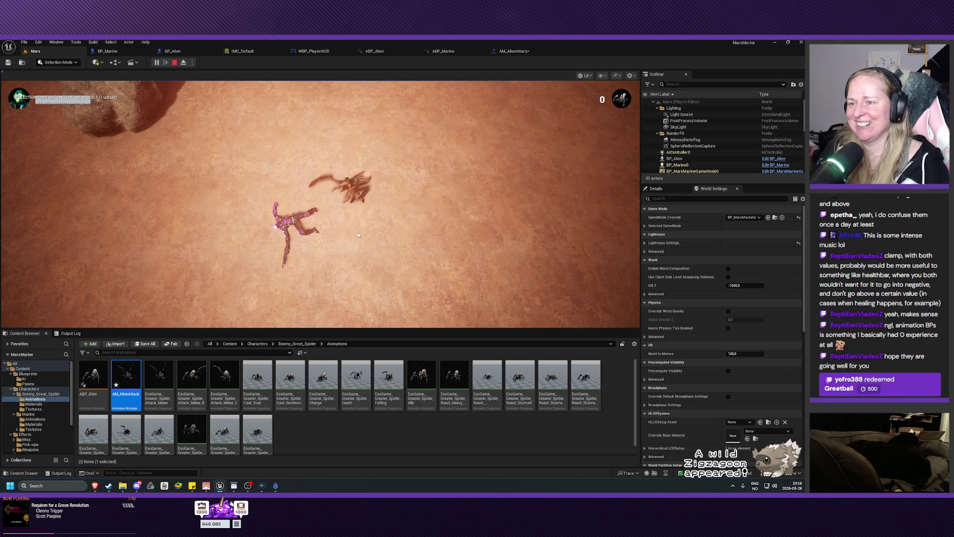
{"action": "key", "text": "Escape"}
{"action": "key", "text": "Right"}
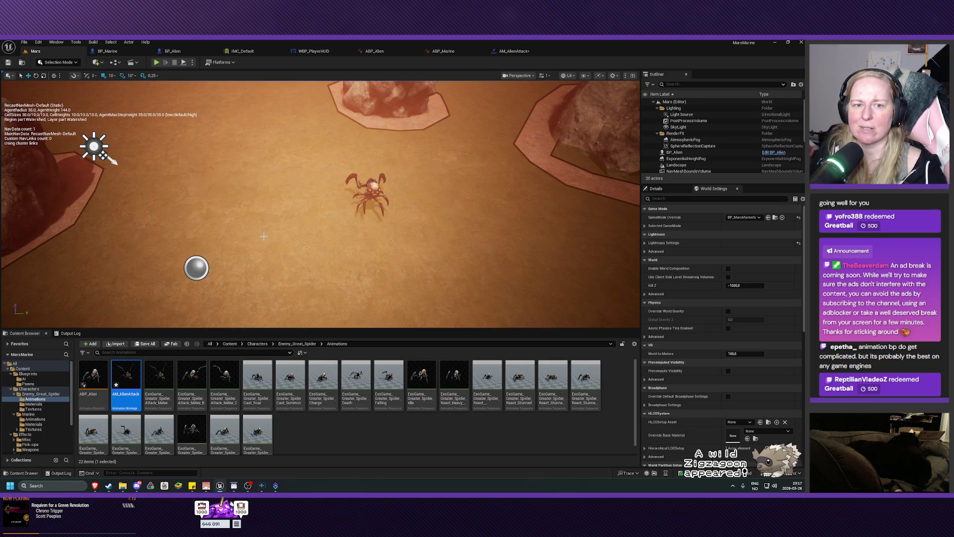
{"action": "left_click_drag", "start_coordinate": [278, 234], "coordinate": [322, 160]}
{"action": "scroll", "coordinate": [321, 204], "scroll_direction": "down", "scroll_amount": 10}
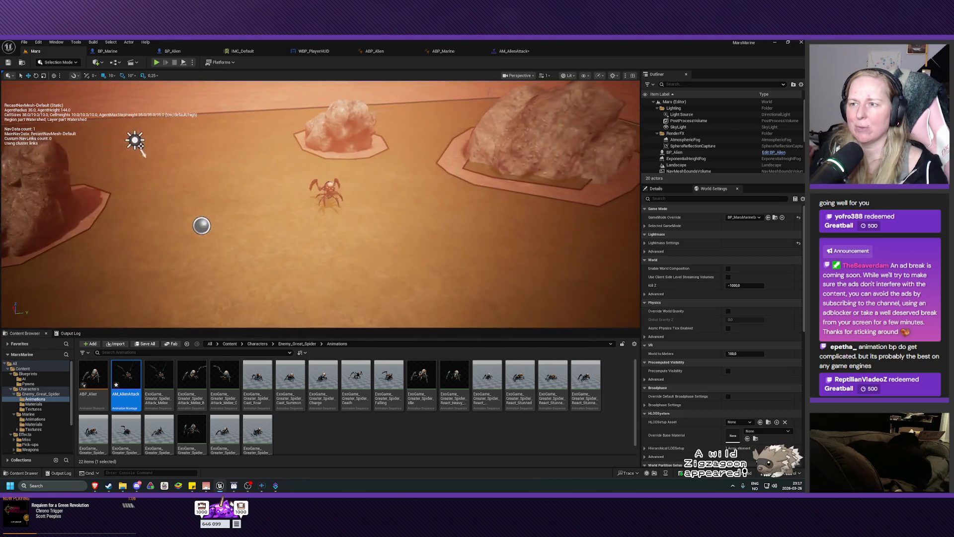
{"action": "left_click_drag", "start_coordinate": [320, 204], "coordinate": [338, 203]}
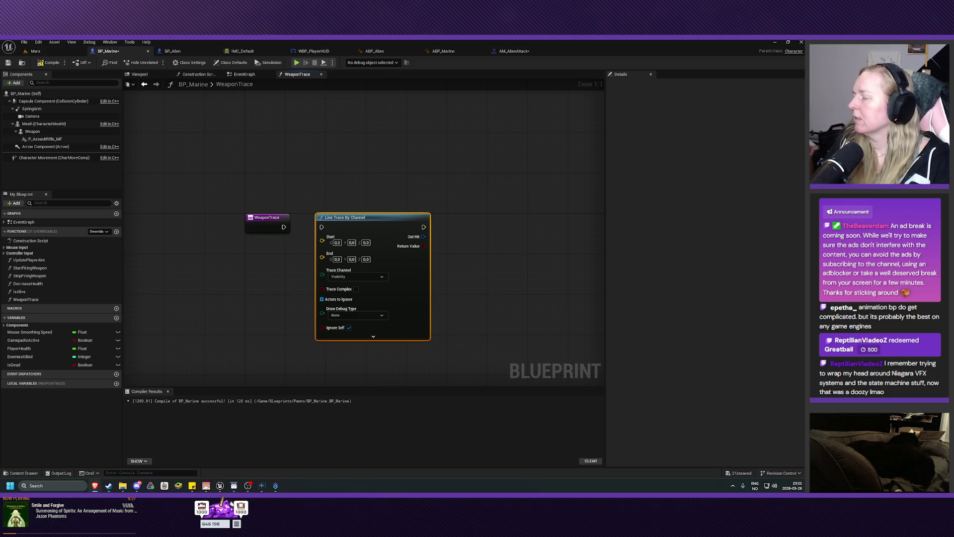
Wire WeaponTrace into Line Trace By Channel, set Draw Debug Type to For Duration, and add P_AssaultRifle_MF.
{"action": "left_click_drag", "start_coordinate": [283, 227], "coordinate": [322, 227]}
{"action": "left_click_drag", "start_coordinate": [486, 208], "coordinate": [499, 188]}
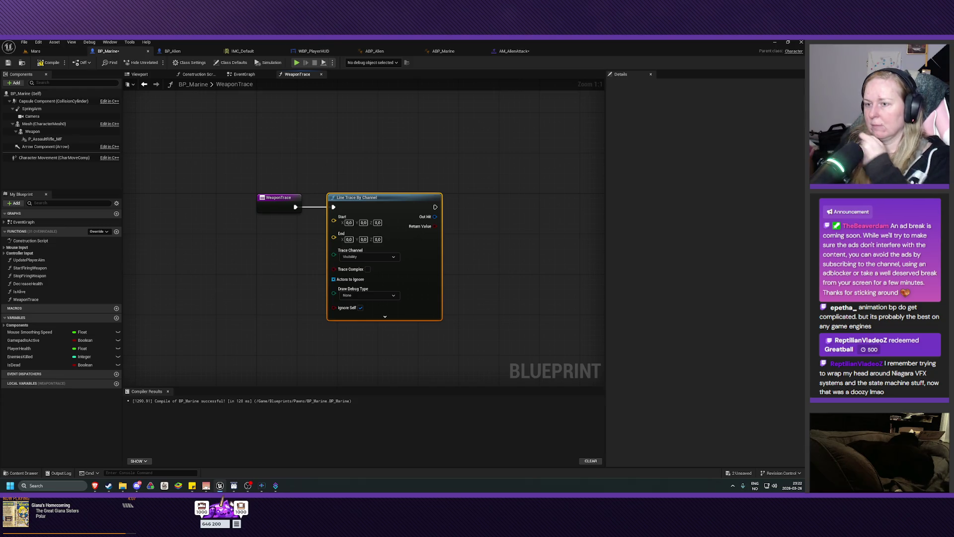
{"action": "left_click", "coordinate": [368, 295]}
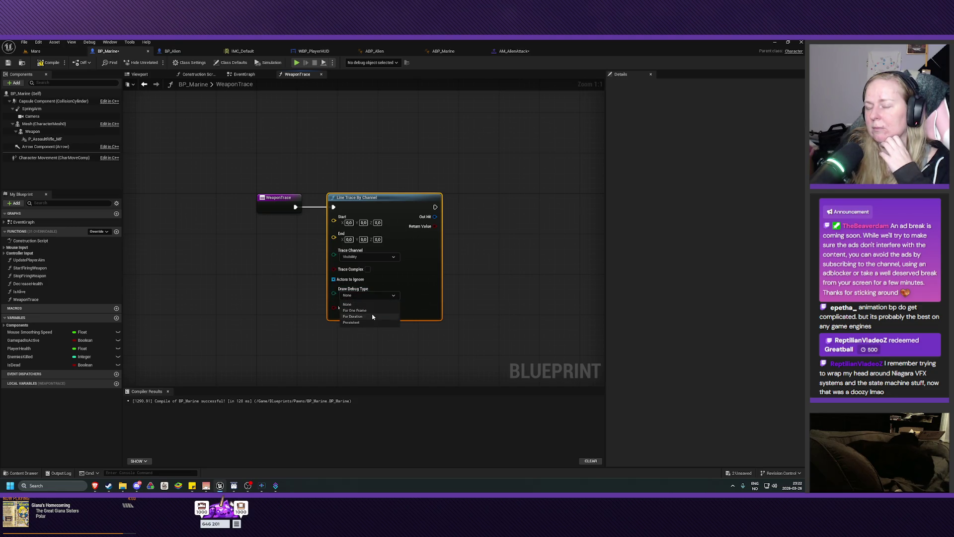
{"action": "left_click", "coordinate": [373, 316]}
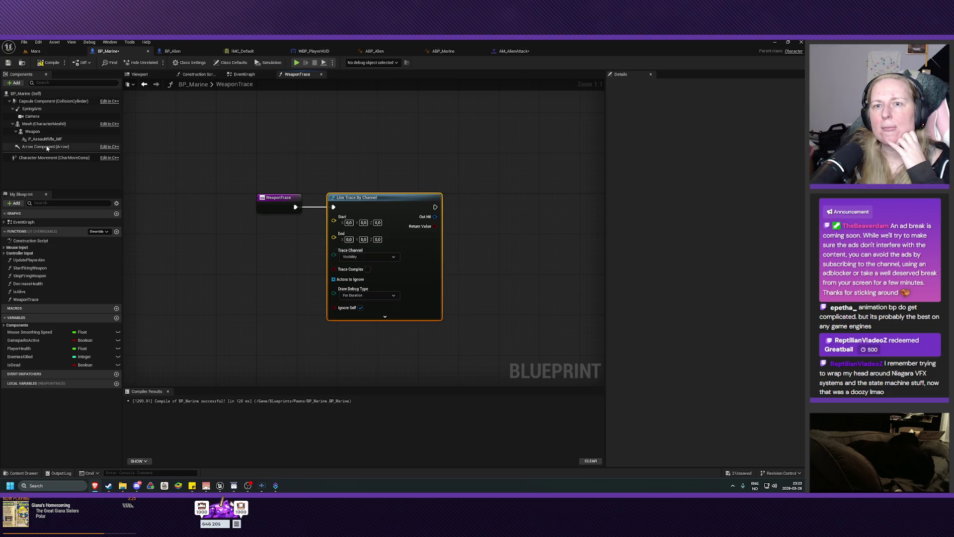
{"action": "left_click_drag", "start_coordinate": [44, 139], "coordinate": [243, 244]}
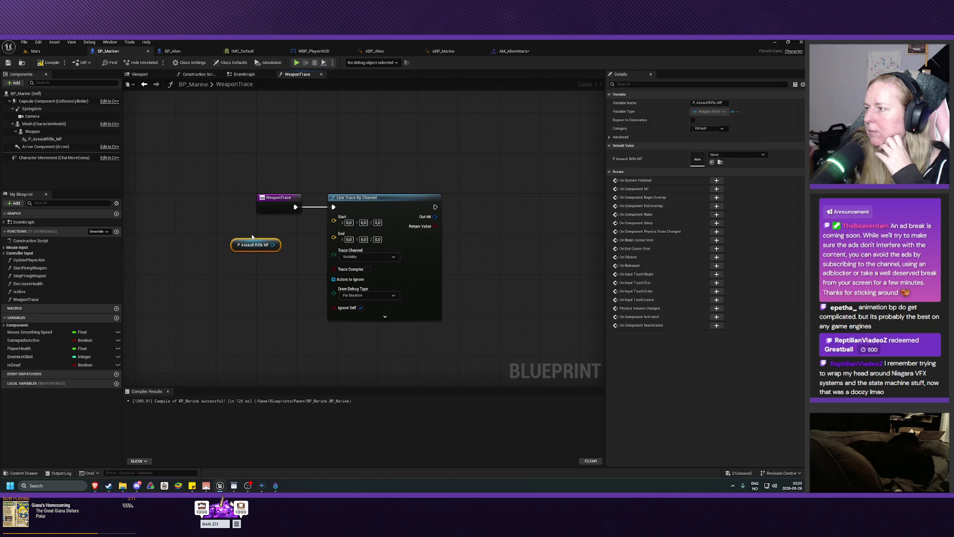
Replace P_AssaultRifle_MF with a Weapon getter feeding a new Get Socket Location node.
{"action": "key", "text": "Delete"}
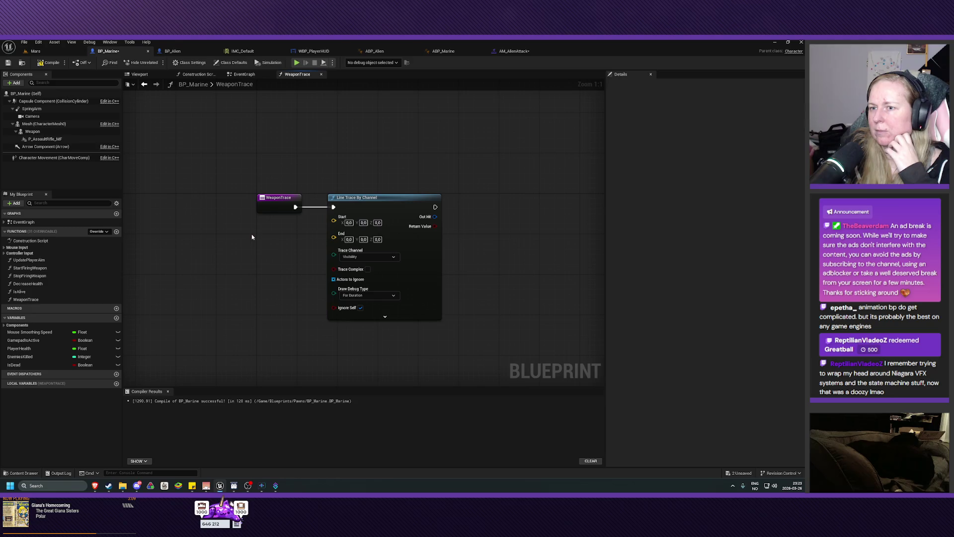
{"action": "left_click", "coordinate": [33, 131]}
{"action": "mouse_move", "coordinate": [32, 131]}
{"action": "left_mouse_down"}
{"action": "mouse_move", "coordinate": [236, 251]}
{"action": "mouse_move", "coordinate": [220, 251]}
{"action": "left_mouse_up"}
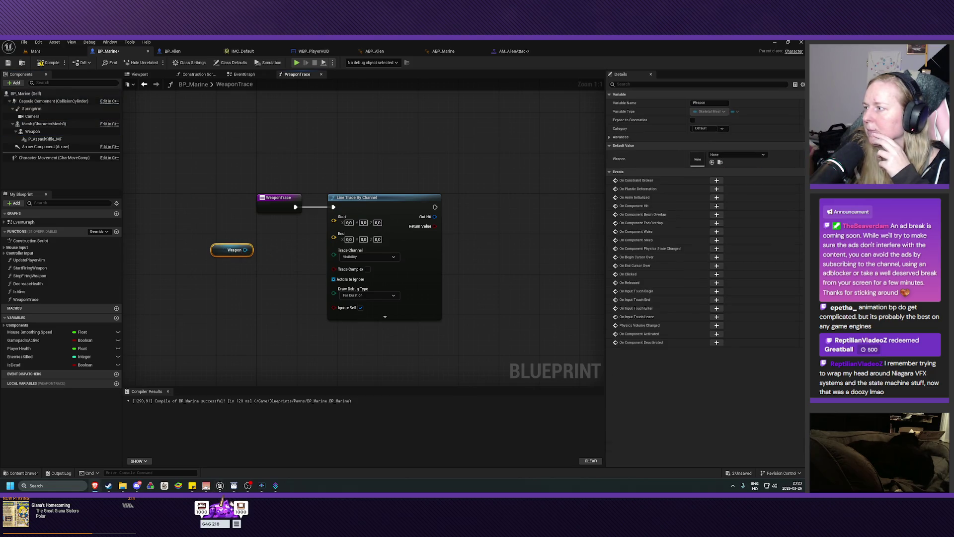
{"action": "left_click_drag", "start_coordinate": [245, 250], "coordinate": [262, 249]}
{"action": "type", "text": "get socket l"}
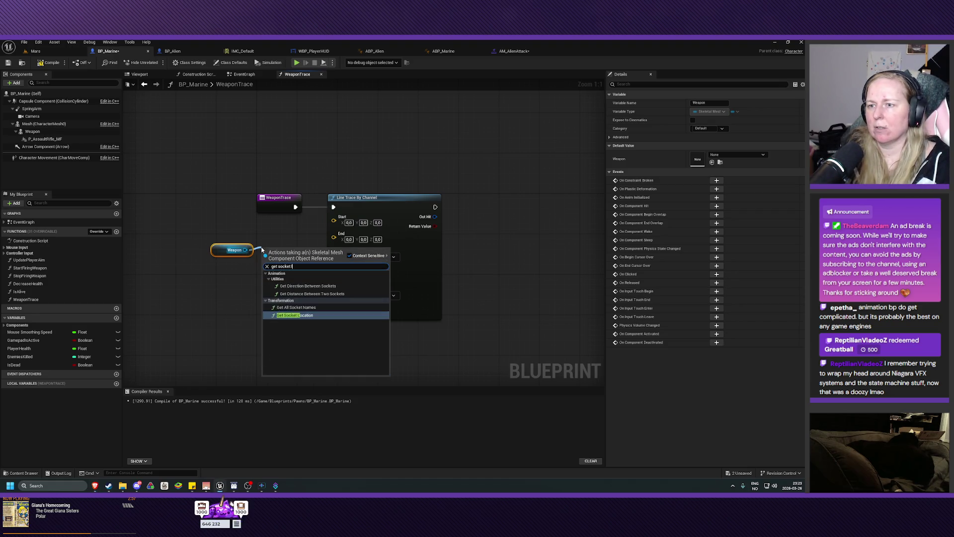
{"action": "type", "text": "oca"}
{"action": "left_click", "coordinate": [294, 280]}
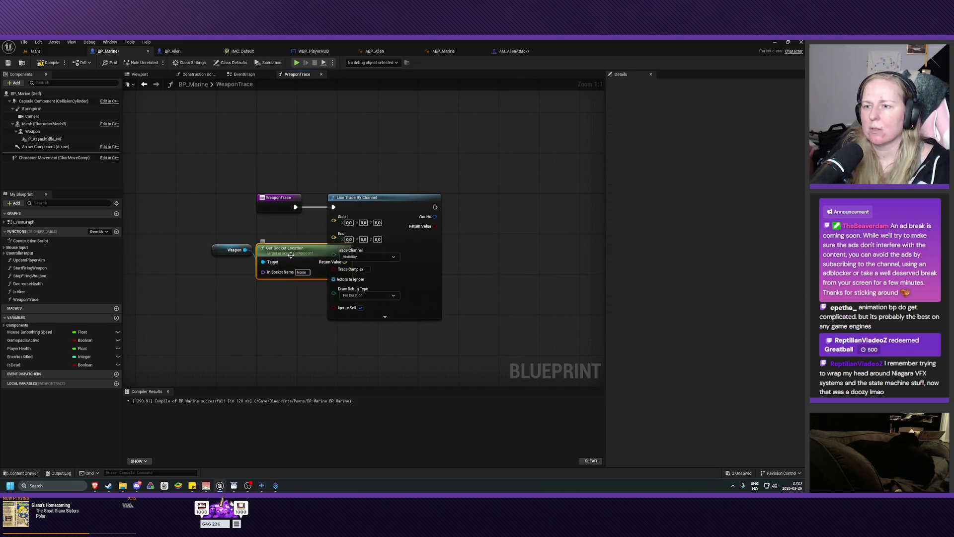
Reposition the Weapon and Get Socket Location nodes beside the line trace and compile BP_Marine.
{"action": "mouse_move", "coordinate": [206, 231]}
{"action": "left_mouse_down"}
{"action": "mouse_move", "coordinate": [297, 275]}
{"action": "mouse_move", "coordinate": [236, 238]}
{"action": "left_mouse_up"}
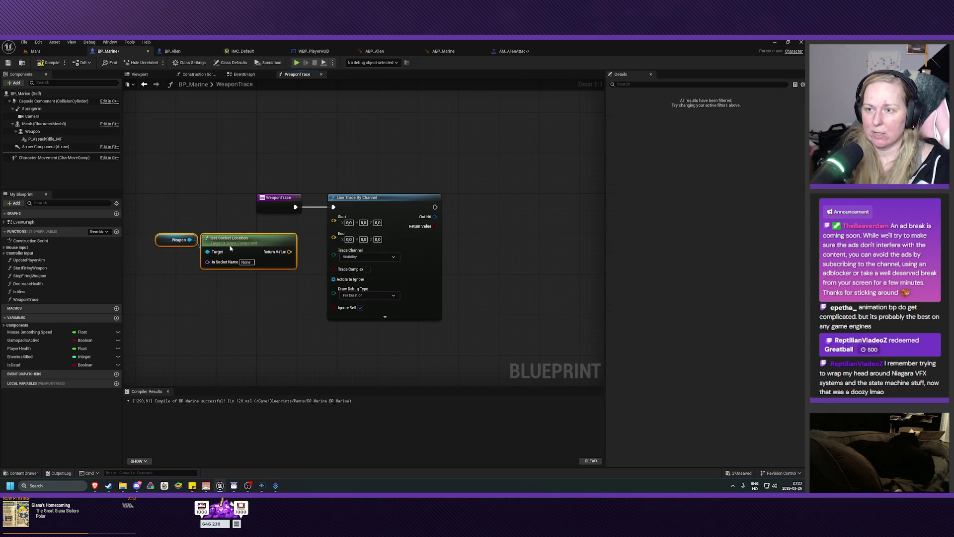
{"action": "left_click", "coordinate": [176, 215]}
{"action": "left_click", "coordinate": [173, 239]}
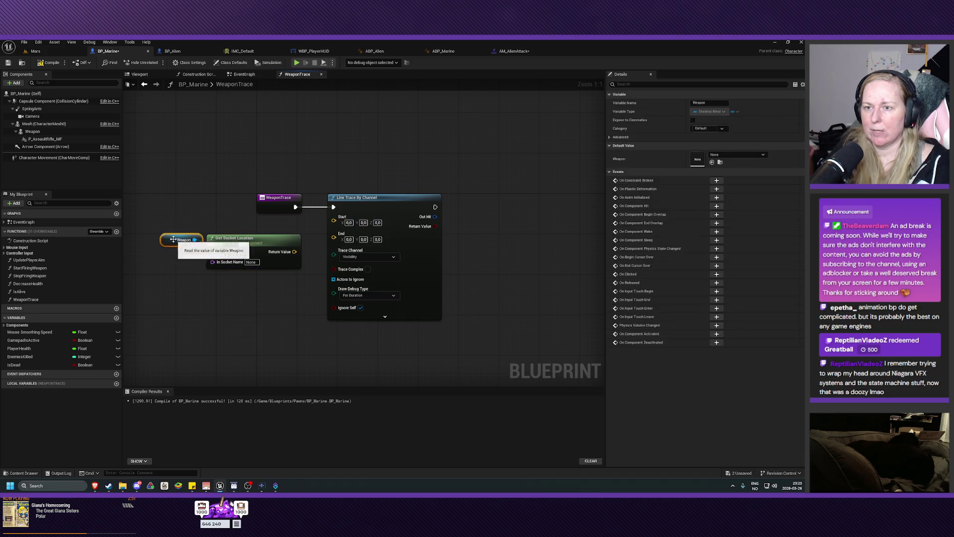
{"action": "left_click_drag", "start_coordinate": [173, 238], "coordinate": [163, 237]}
{"action": "left_click", "coordinate": [242, 240], "text": "ctrl"}
{"action": "left_click_drag", "start_coordinate": [242, 240], "coordinate": [333, 216]}
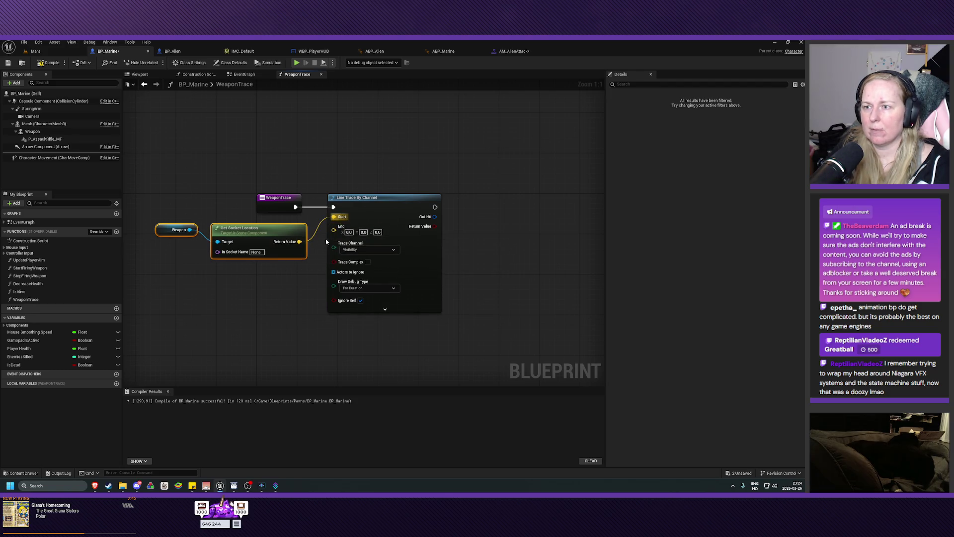
{"action": "left_click", "coordinate": [208, 269]}
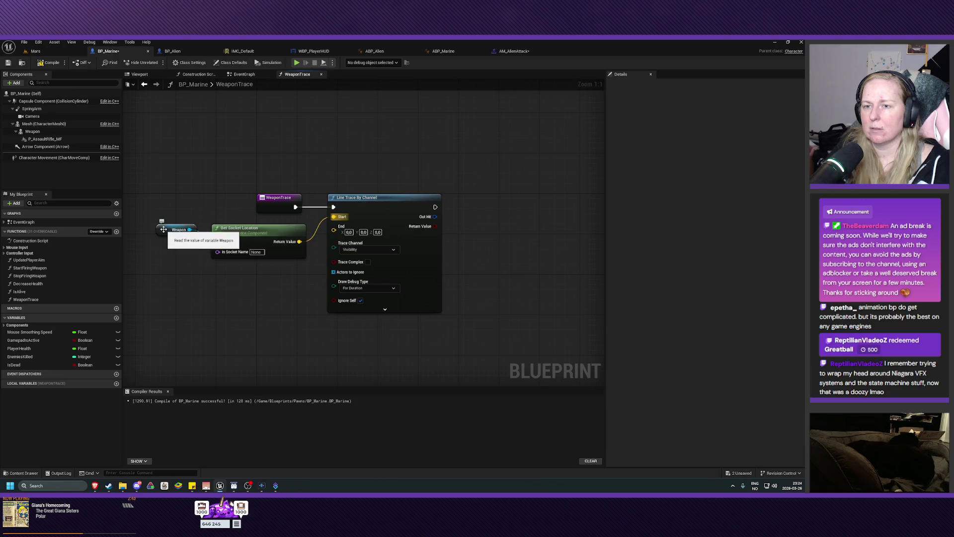
{"action": "left_click", "coordinate": [49, 62]}
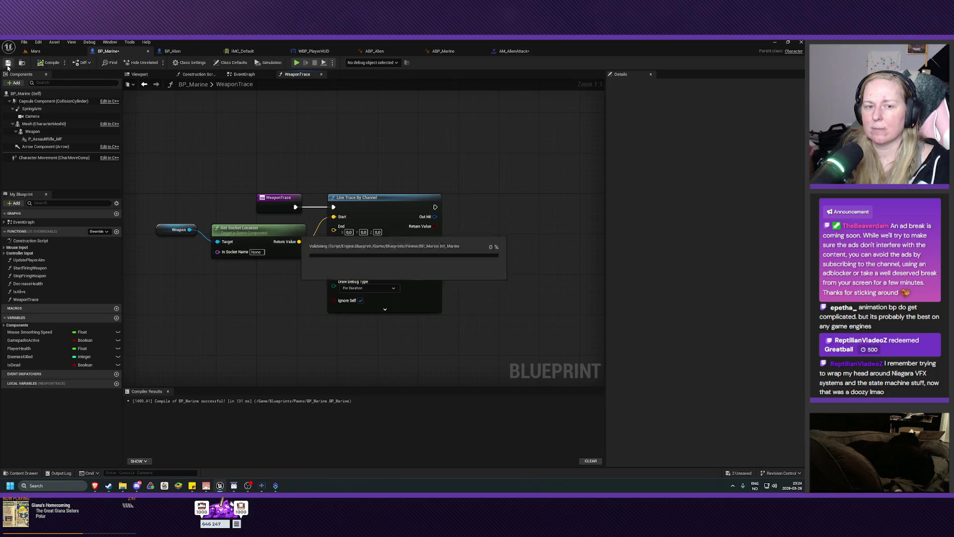
Copy P_AssaultRifle_MF's parent socket name and paste MuzzleFlashSocket into Get Socket Location's In Socket Name.
{"action": "right_click", "coordinate": [330, 202]}
{"action": "key", "text": "Escape"}
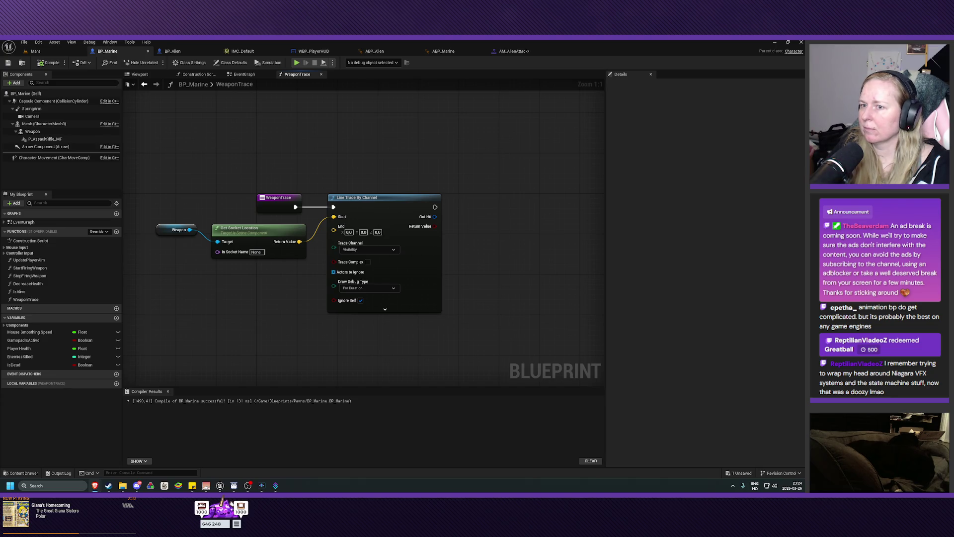
{"action": "left_click", "coordinate": [257, 252]}
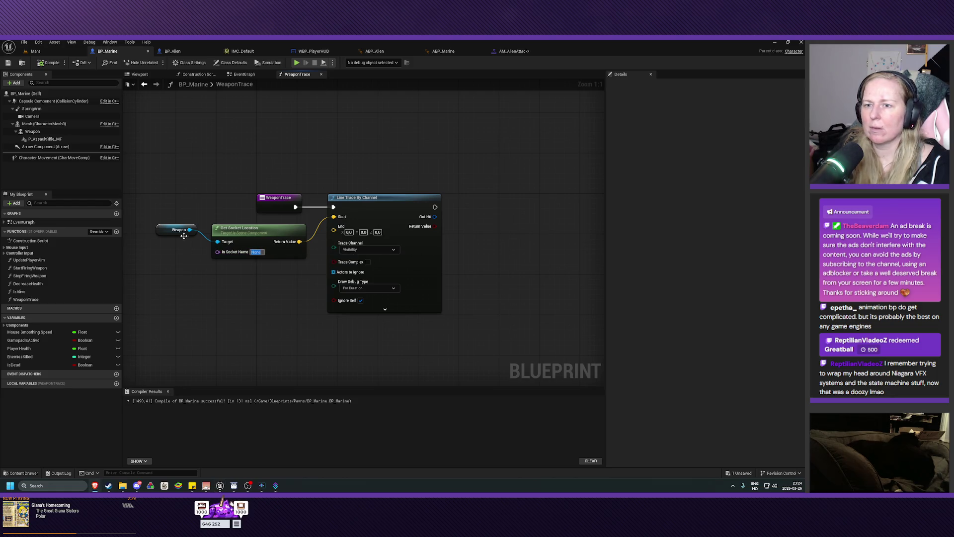
{"action": "left_click", "coordinate": [45, 139]}
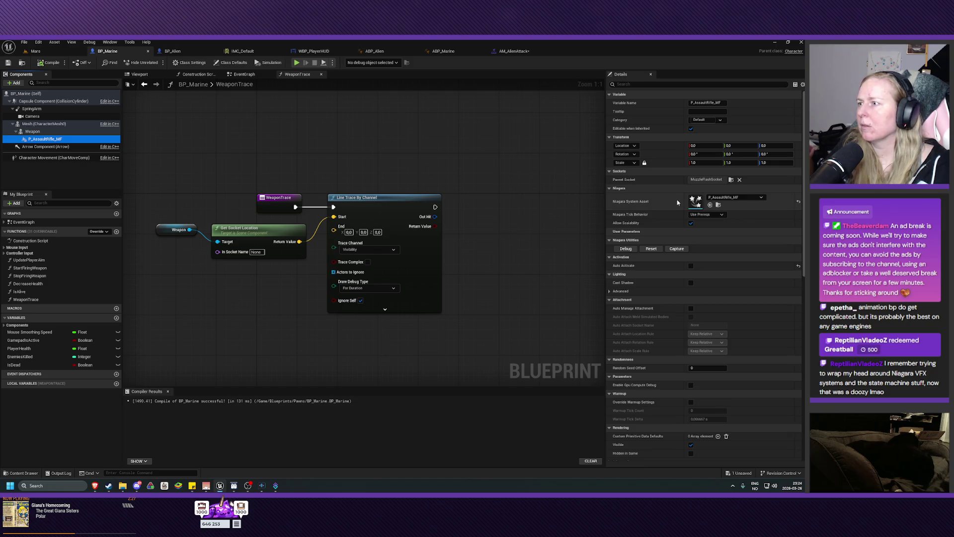
{"action": "left_click", "coordinate": [703, 180]}
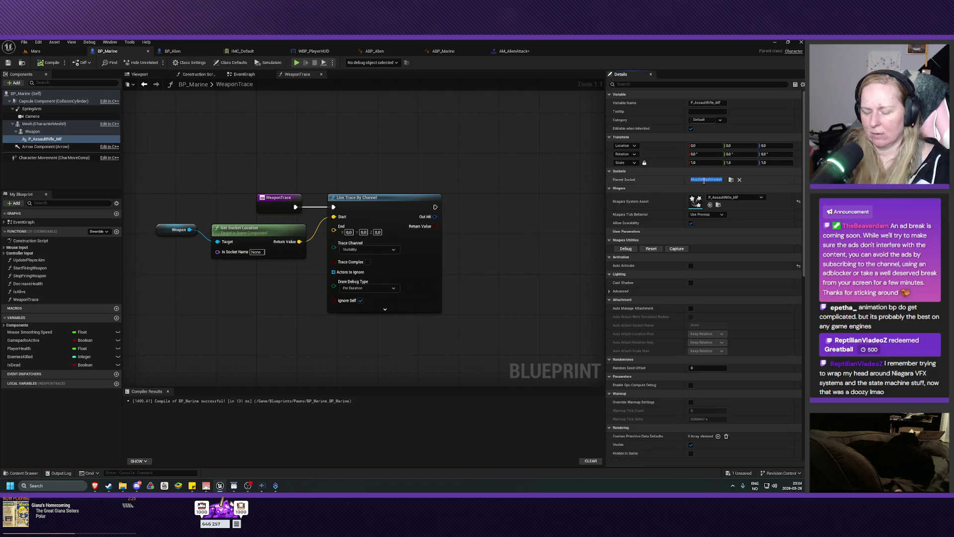
{"action": "left_click", "coordinate": [255, 252]}
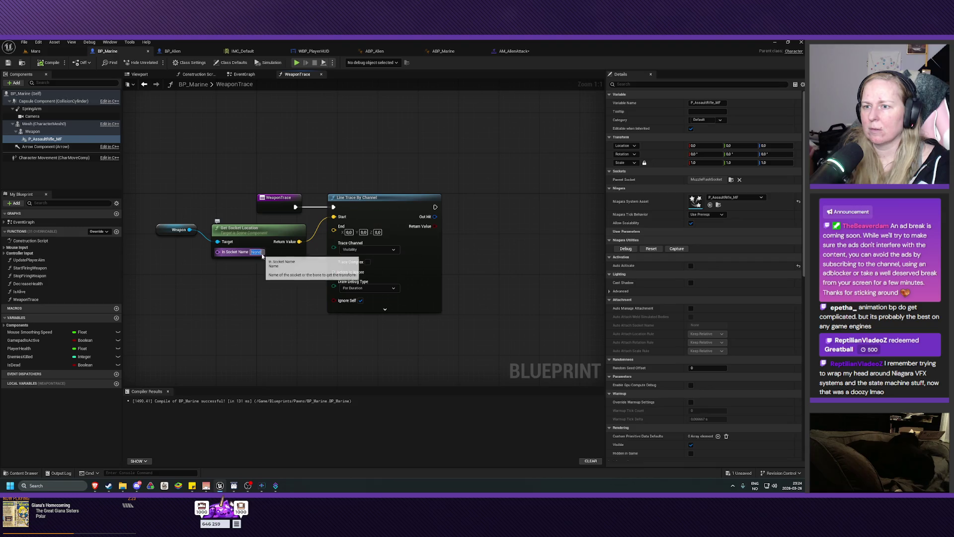
{"action": "type", "text": "MuzzleFlashSocket"}
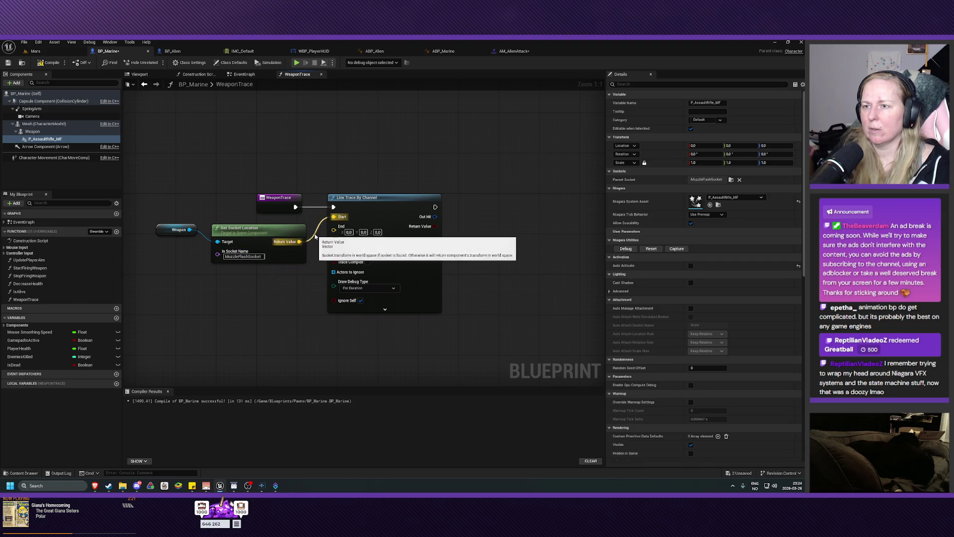
Shift the trace nodes about 200 px right, move the Weapon node below them, then compile and save.
{"action": "left_click_drag", "start_coordinate": [387, 180], "coordinate": [266, 274]}
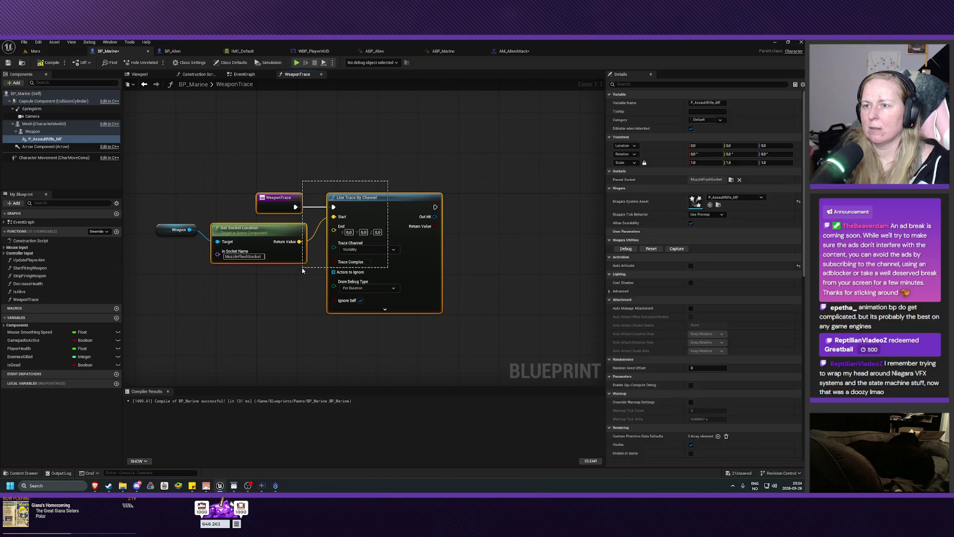
{"action": "left_click_drag", "start_coordinate": [166, 270], "coordinate": [444, 225]}
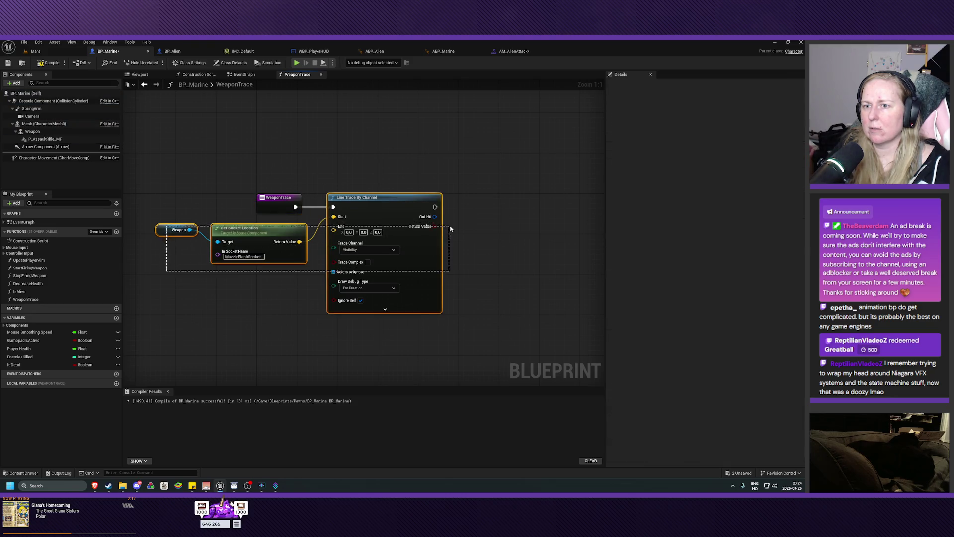
{"action": "left_click_drag", "start_coordinate": [376, 208], "coordinate": [478, 209]}
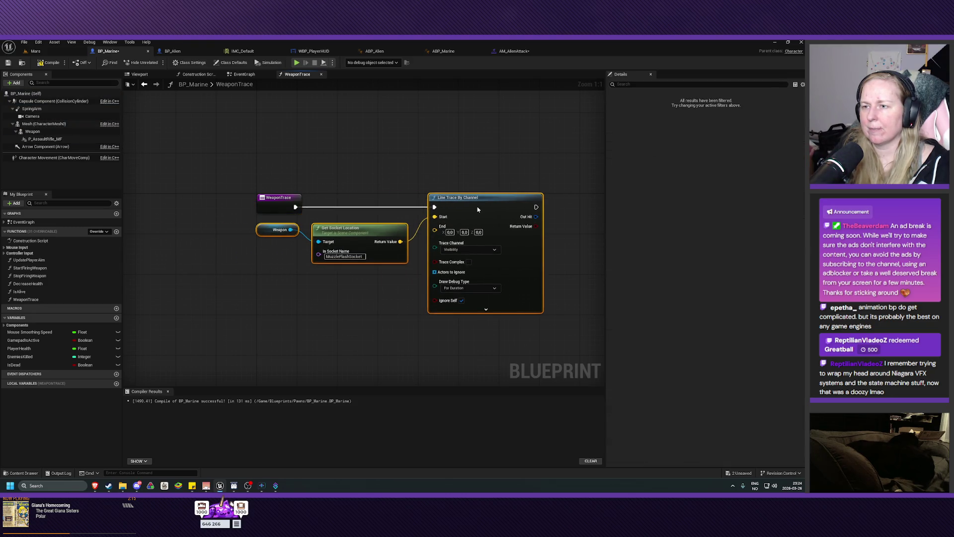
{"action": "left_click_drag", "start_coordinate": [359, 230], "coordinate": [360, 231]}
{"action": "left_click", "coordinate": [285, 273]}
{"action": "left_click_drag", "start_coordinate": [265, 233], "coordinate": [265, 253]}
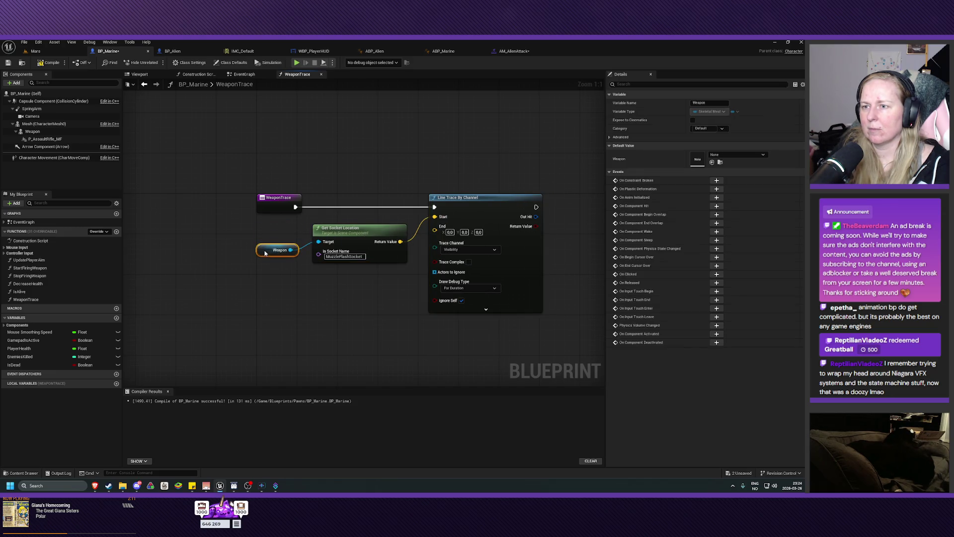
{"action": "left_click", "coordinate": [50, 64]}
{"action": "left_click", "coordinate": [8, 63]}
Select the Weapon and Get Socket Location nodes together and bring up their actions.
{"action": "mouse_move", "coordinate": [368, 313]}
{"action": "left_mouse_down"}
{"action": "mouse_move", "coordinate": [300, 316]}
{"action": "mouse_move", "coordinate": [274, 296]}
{"action": "left_mouse_up"}
{"action": "left_click", "coordinate": [299, 316]}
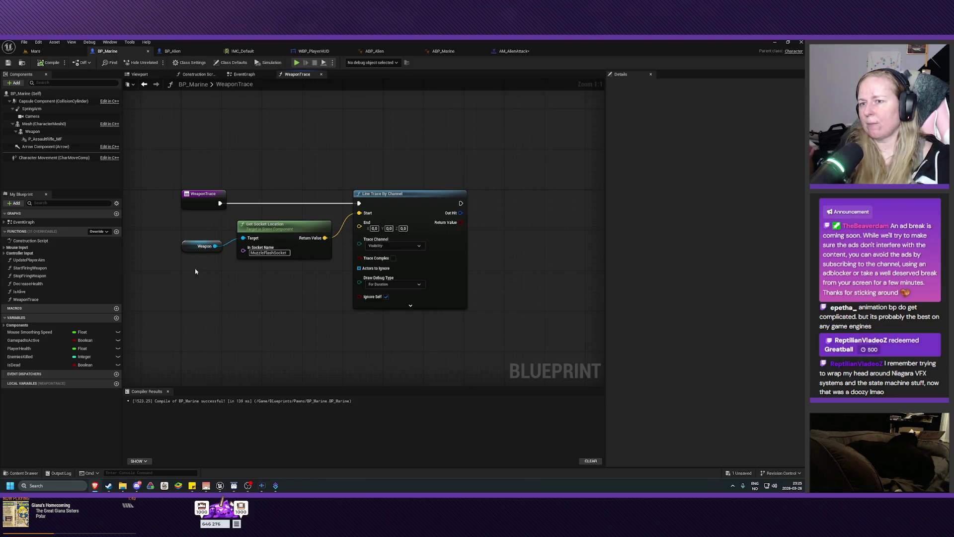
{"action": "left_click_drag", "start_coordinate": [195, 271], "coordinate": [334, 219]}
{"action": "left_click", "coordinate": [278, 323]}
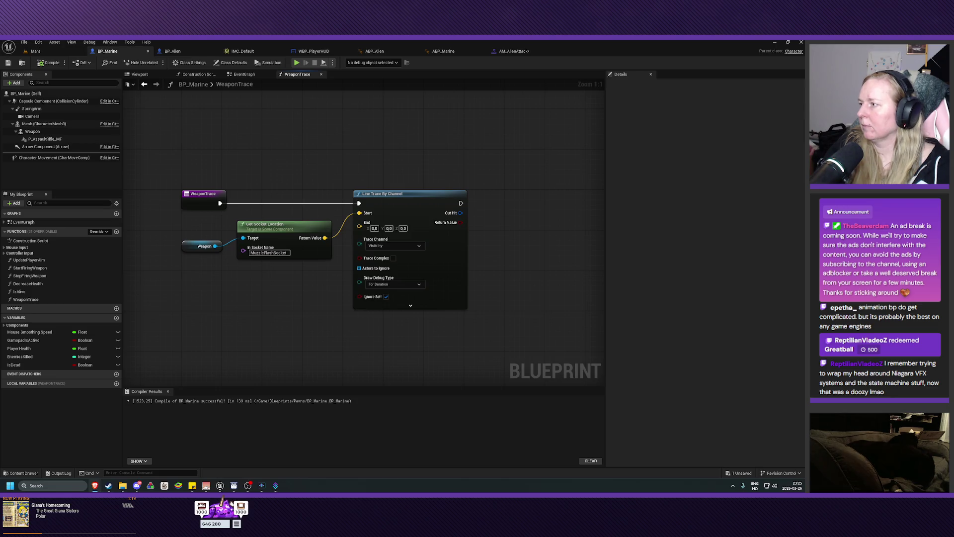
{"action": "left_click_drag", "start_coordinate": [181, 271], "coordinate": [298, 229]}
{"action": "right_click", "coordinate": [279, 232]}
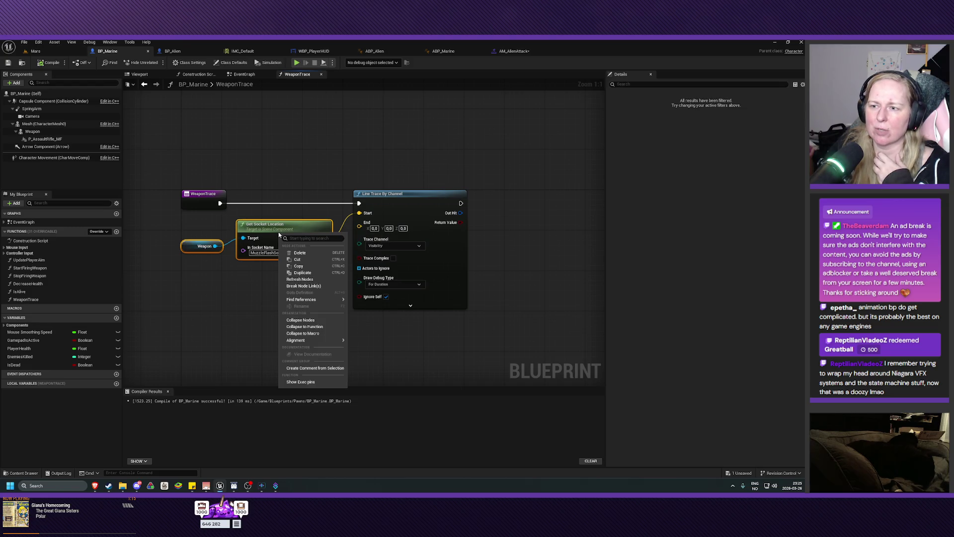
Collapse the selected nodes into a pure function named GetWeaponTraceStartLocation.
{"action": "left_click", "coordinate": [320, 328]}
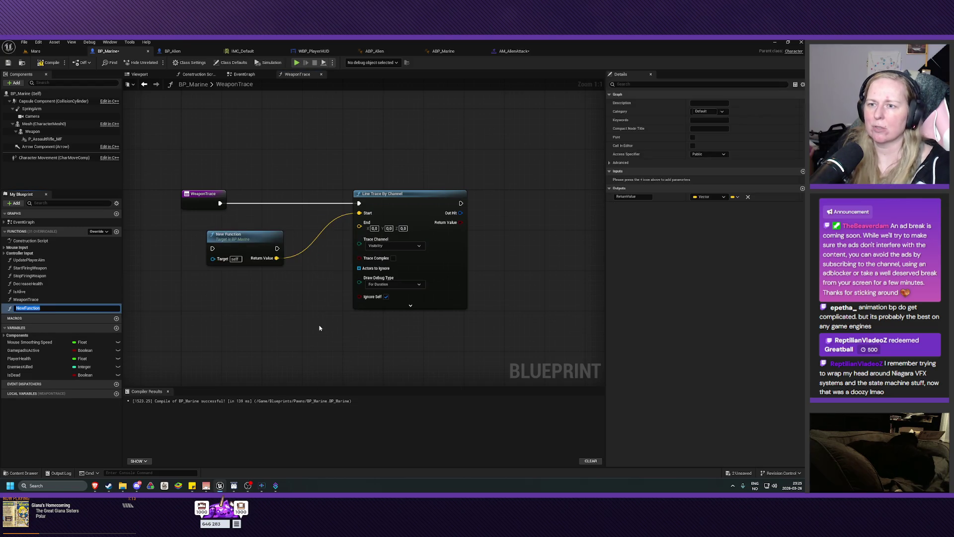
{"action": "left_click", "coordinate": [692, 137]}
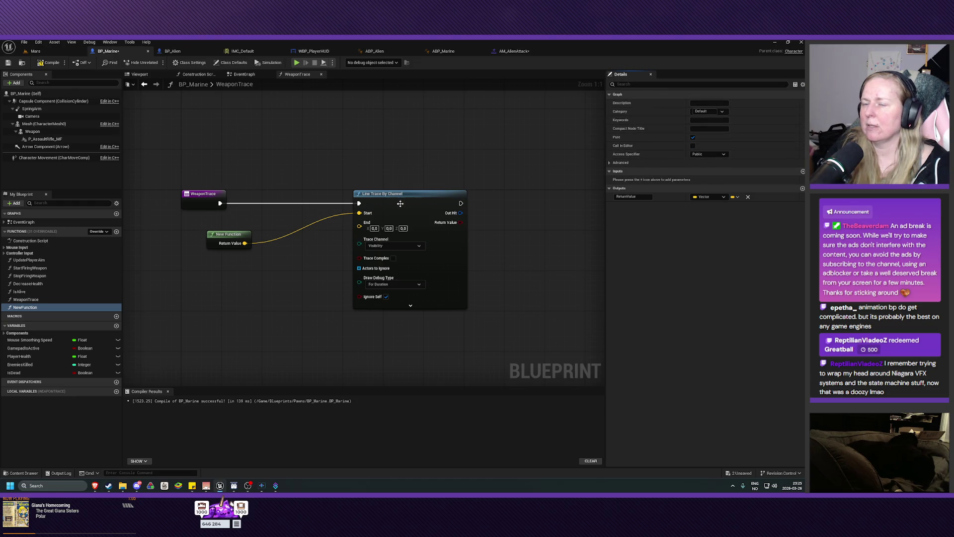
{"action": "left_click", "coordinate": [30, 308]}
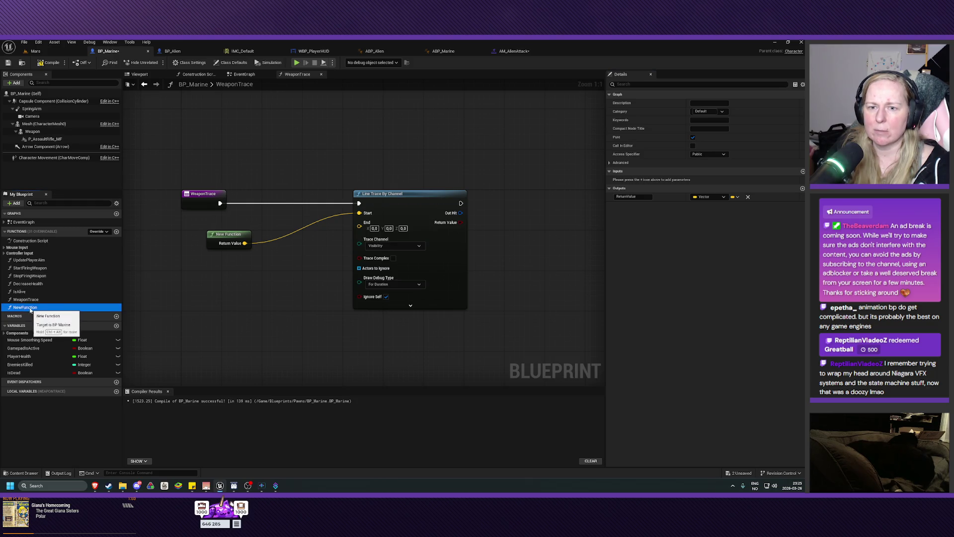
{"action": "type", "text": "GetW"}
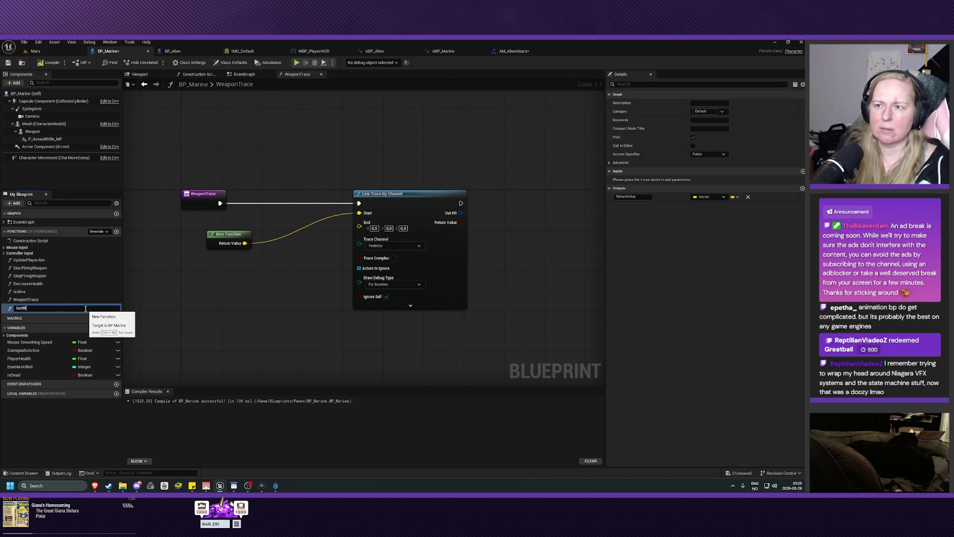
{"action": "type", "text": "eaponTraceS"}
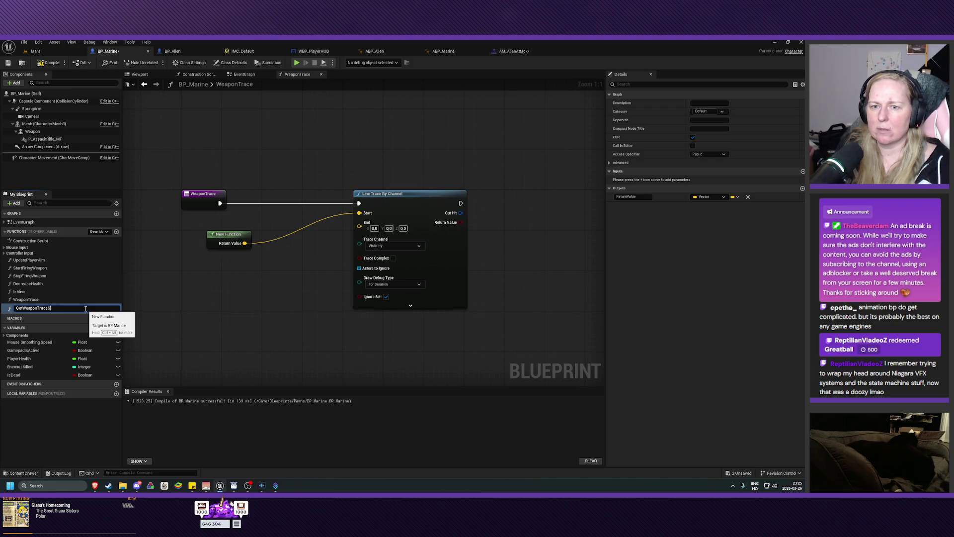
{"action": "type", "text": "tartLocation"}
{"action": "key", "text": "Return"}
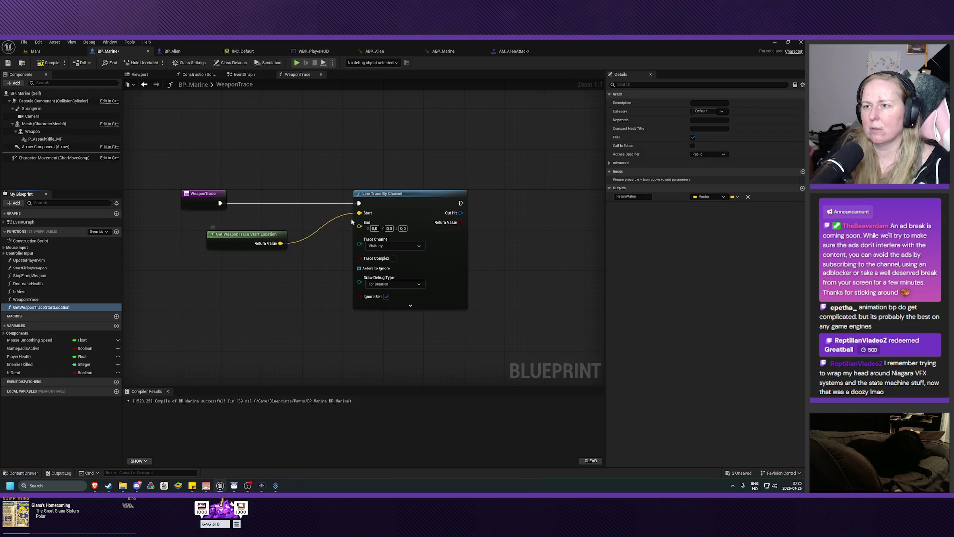
Line up the GetWeaponTraceStartLocation and Line Trace nodes, then compile the blueprint.
{"action": "left_click_drag", "start_coordinate": [404, 176], "coordinate": [262, 275]}
{"action": "left_click_drag", "start_coordinate": [408, 205], "coordinate": [346, 199]}
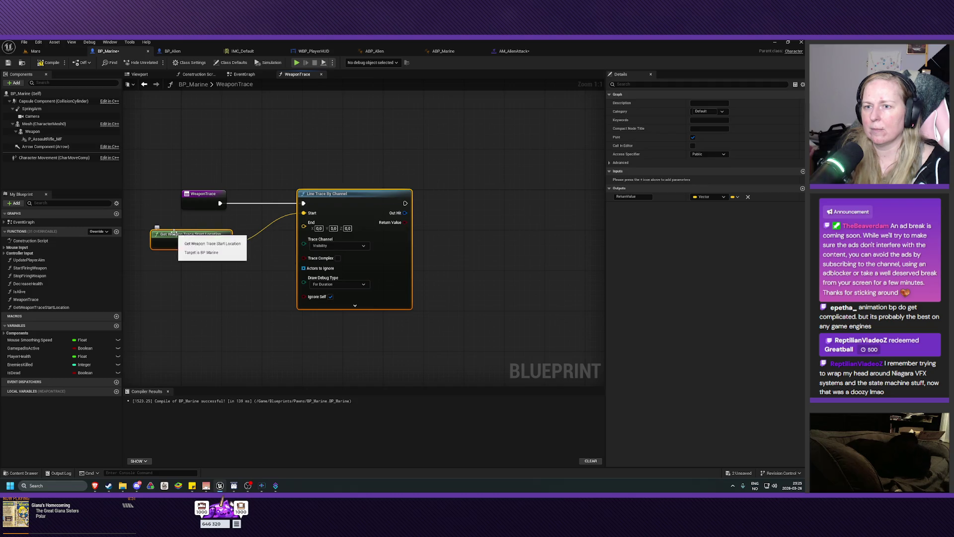
{"action": "left_click_drag", "start_coordinate": [177, 229], "coordinate": [214, 233]}
{"action": "left_click", "coordinate": [203, 224]}
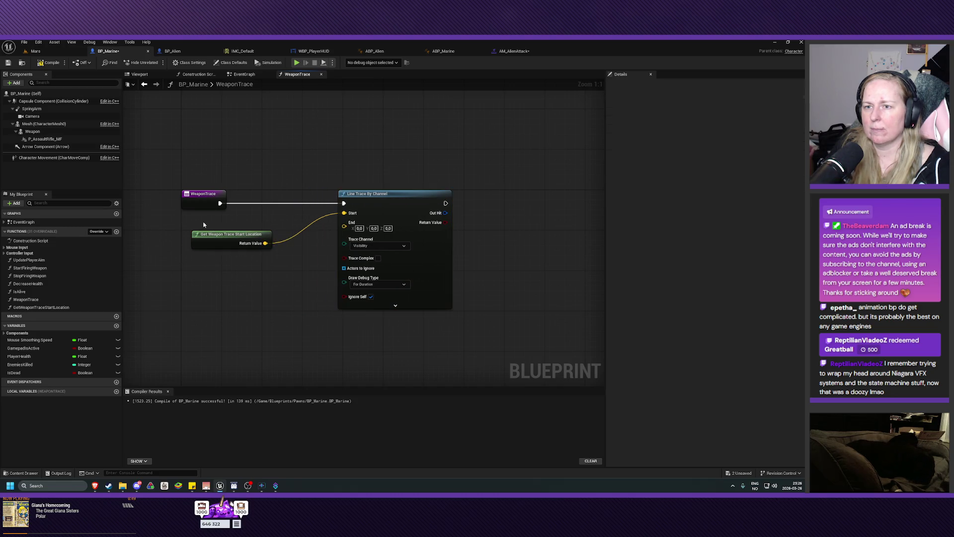
{"action": "left_click_drag", "start_coordinate": [350, 216], "coordinate": [306, 216]}
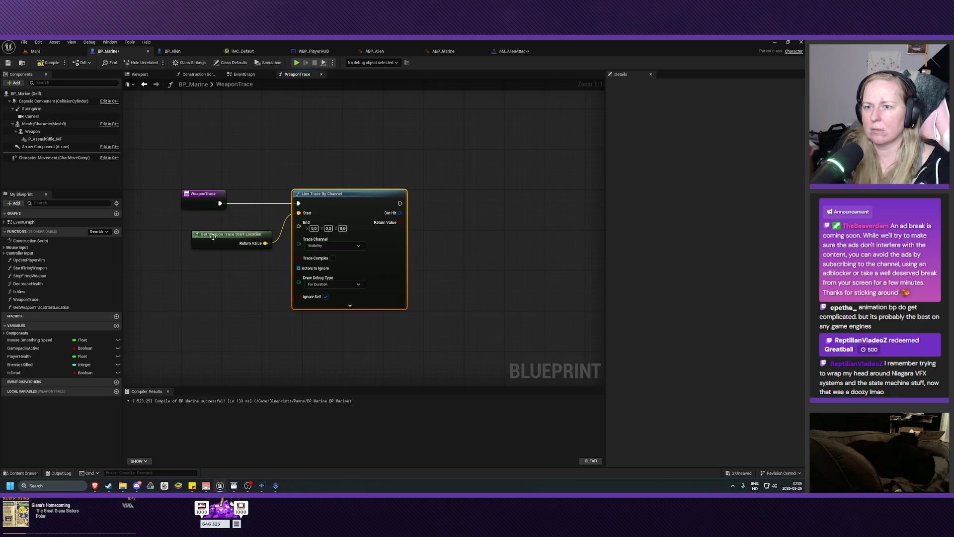
{"action": "left_click_drag", "start_coordinate": [213, 235], "coordinate": [203, 239]}
{"action": "left_click_drag", "start_coordinate": [327, 199], "coordinate": [321, 198]}
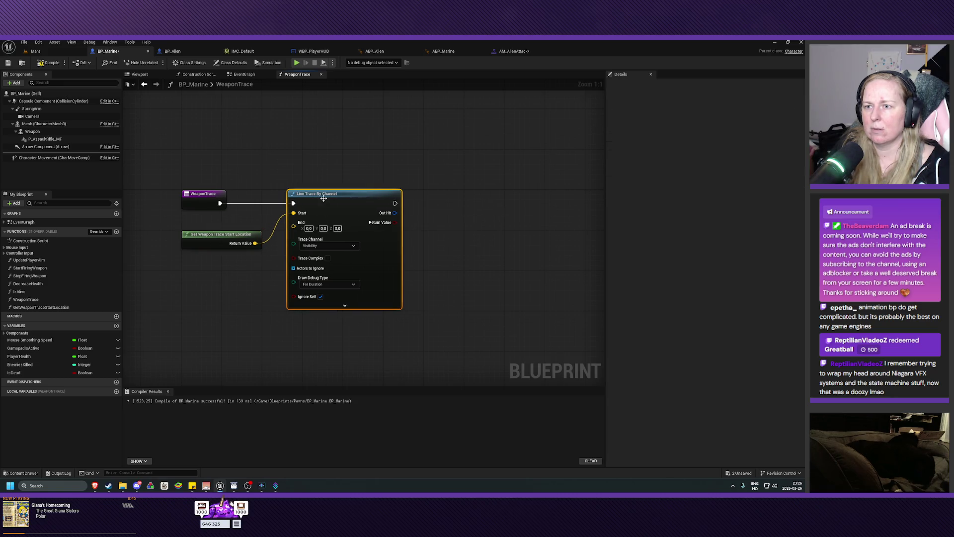
{"action": "left_click", "coordinate": [49, 65]}
{"action": "left_click_drag", "start_coordinate": [183, 290], "coordinate": [237, 280]}
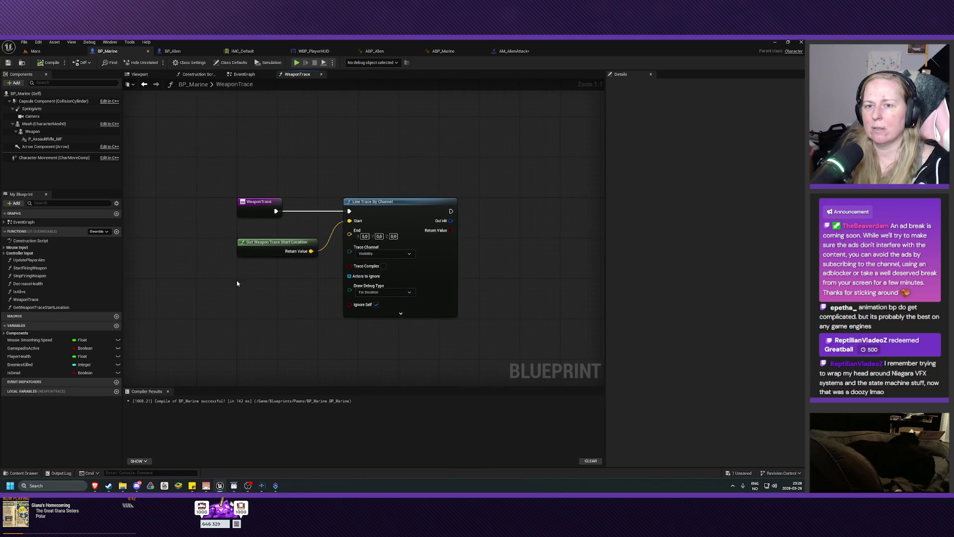
Create a new pure function named GetWeaponTraceEndLocation.
{"action": "left_click", "coordinate": [117, 231]}
{"action": "type", "text": "GetWeaponTrac"}
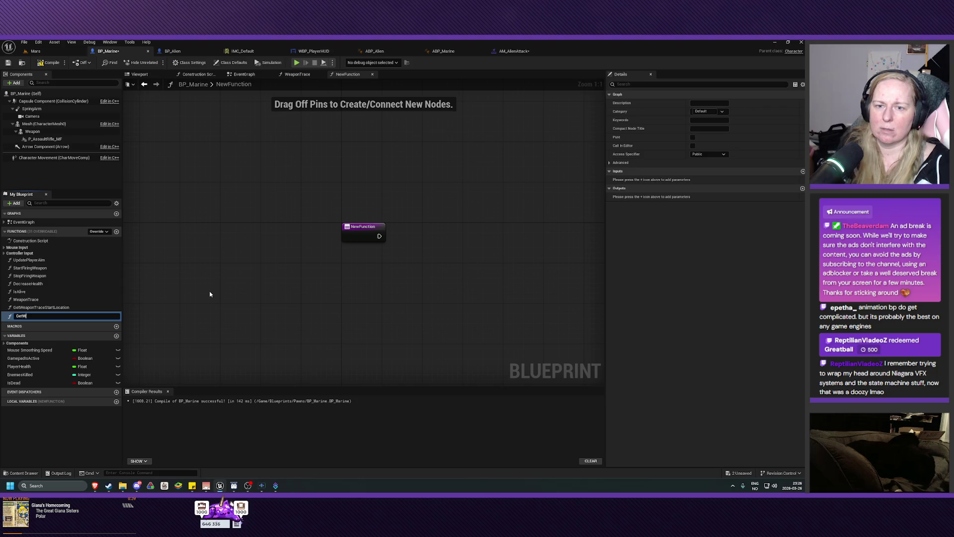
{"action": "type", "text": "eE"}
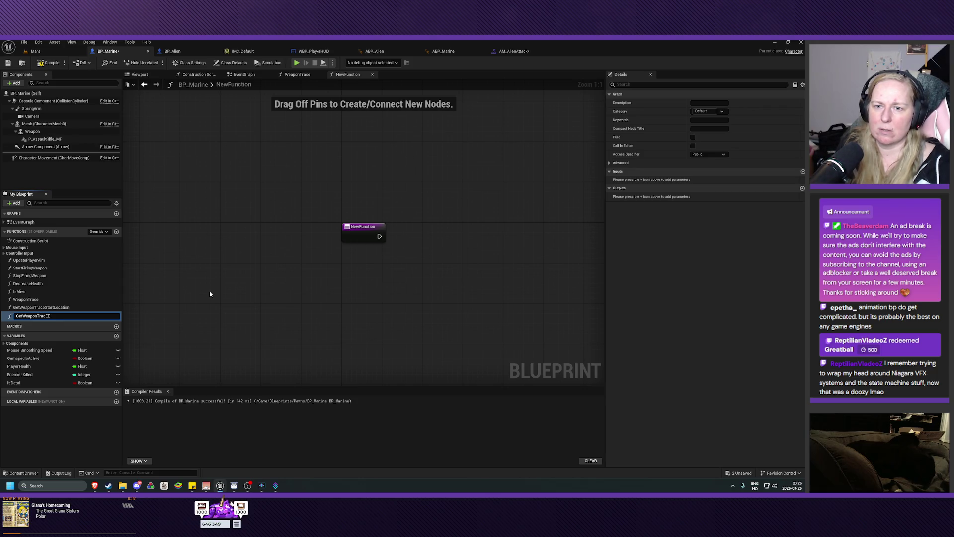
{"action": "type", "text": "ndLocation"}
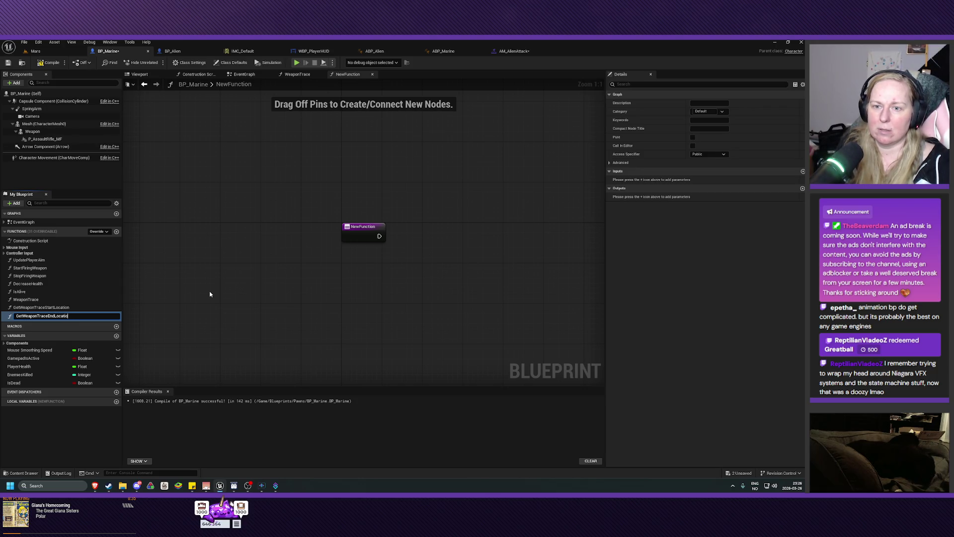
{"action": "key", "text": "Return"}
{"action": "left_click", "coordinate": [692, 137]}
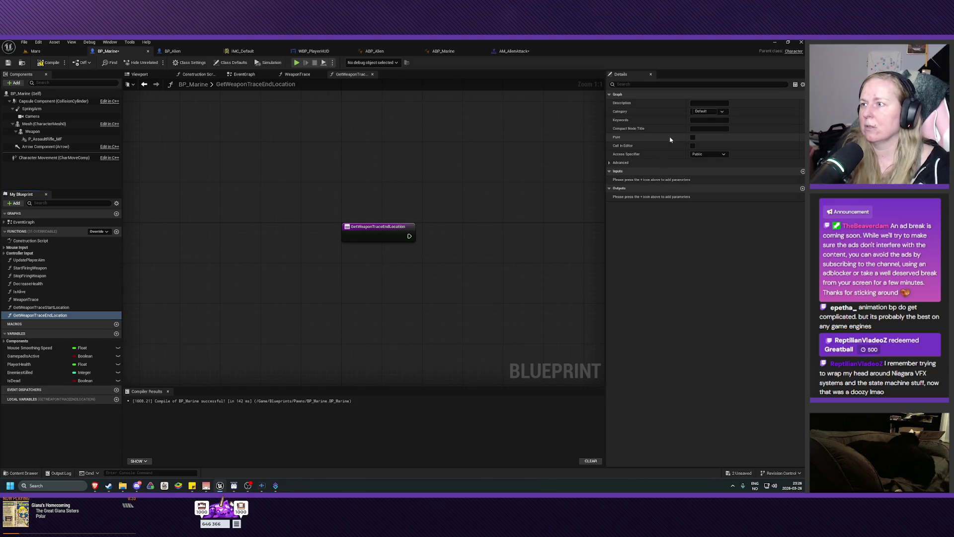
Place a Get Weapon Trace Start Location call in the new function and compile and save.
{"action": "left_click_drag", "start_coordinate": [512, 269], "coordinate": [419, 263]}
{"action": "mouse_move", "coordinate": [40, 307]}
{"action": "left_mouse_down"}
{"action": "mouse_move", "coordinate": [345, 262]}
{"action": "mouse_move", "coordinate": [277, 257]}
{"action": "left_mouse_up"}
{"action": "left_click", "coordinate": [47, 63]}
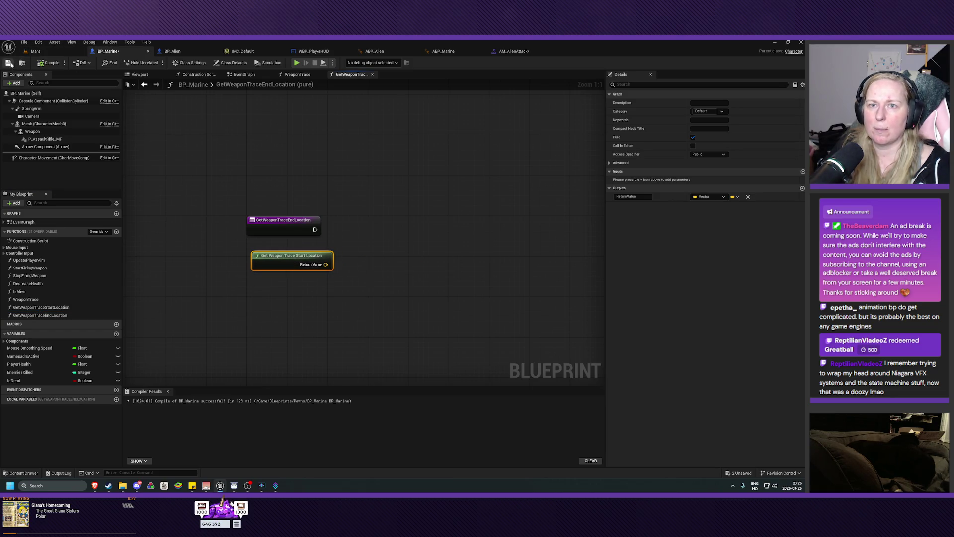
{"action": "left_click_drag", "start_coordinate": [371, 230], "coordinate": [359, 225]}
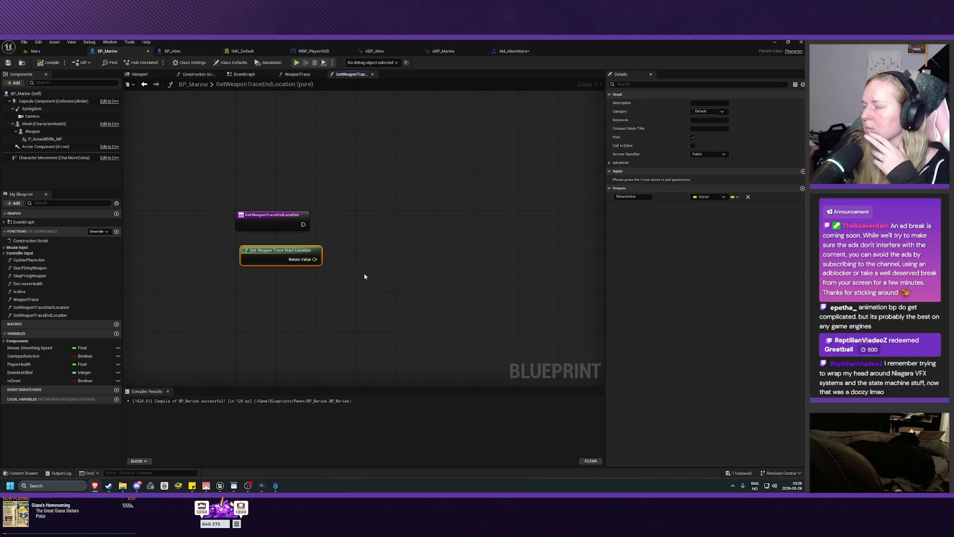
{"action": "left_click_drag", "start_coordinate": [314, 259], "coordinate": [346, 244]}
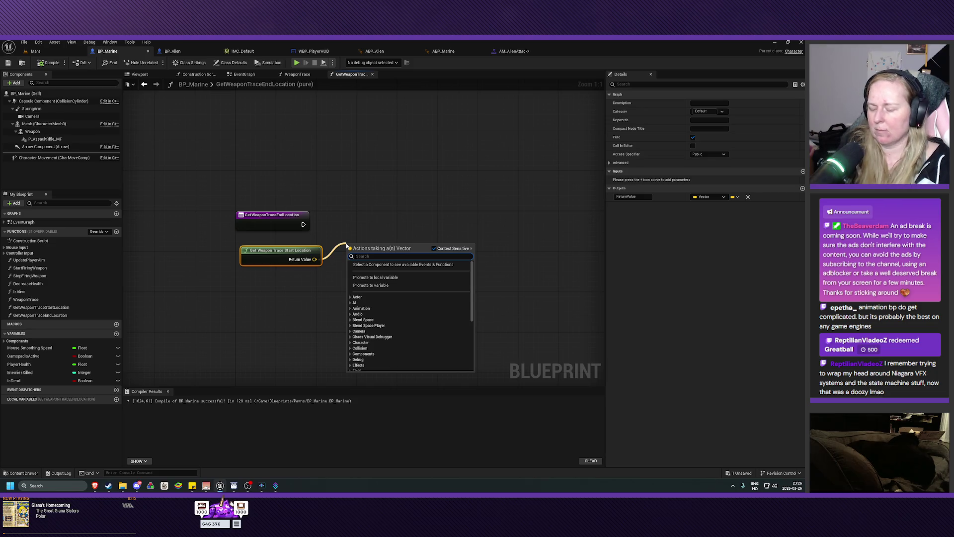
Add a vector Add node wired from the start location's Return Value.
{"action": "type", "text": "add"}
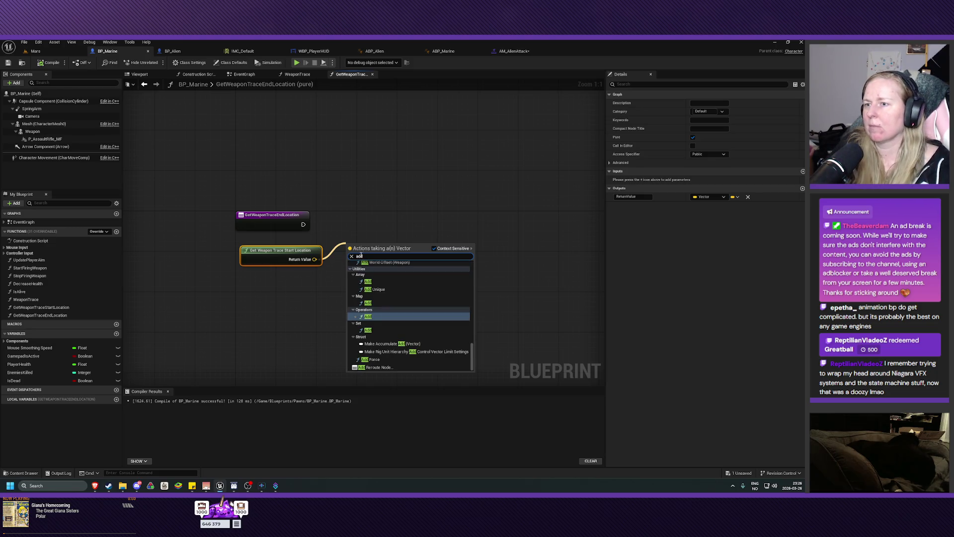
{"action": "scroll", "coordinate": [376, 339], "scroll_direction": "up", "scroll_amount": 3}
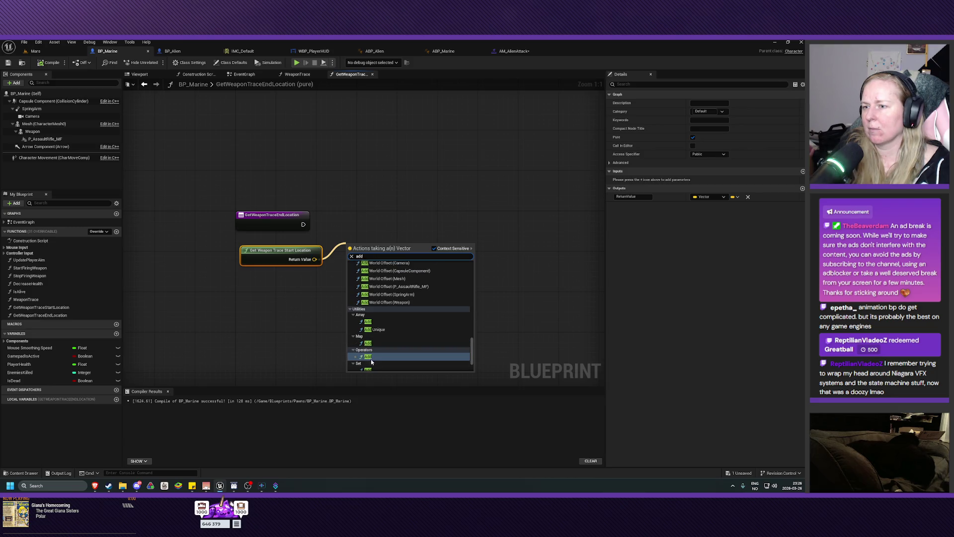
{"action": "left_click", "coordinate": [377, 356]}
{"action": "mouse_move", "coordinate": [383, 250]}
{"action": "left_mouse_down"}
{"action": "mouse_move", "coordinate": [377, 242]}
{"action": "mouse_move", "coordinate": [376, 250]}
{"action": "left_mouse_up"}
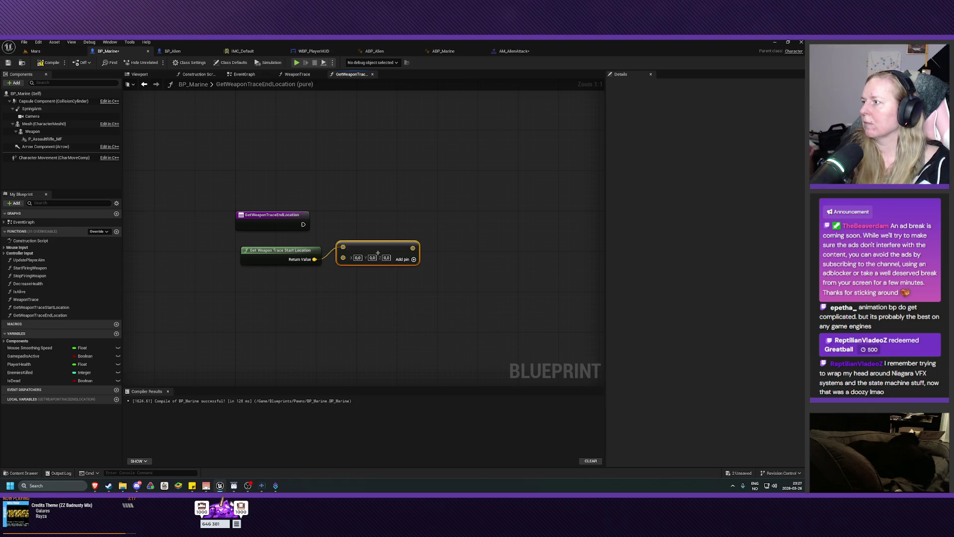
Add a Get Control Rotation node beneath the start location node.
{"action": "right_click", "coordinate": [252, 301]}
{"action": "type", "text": "ge"}
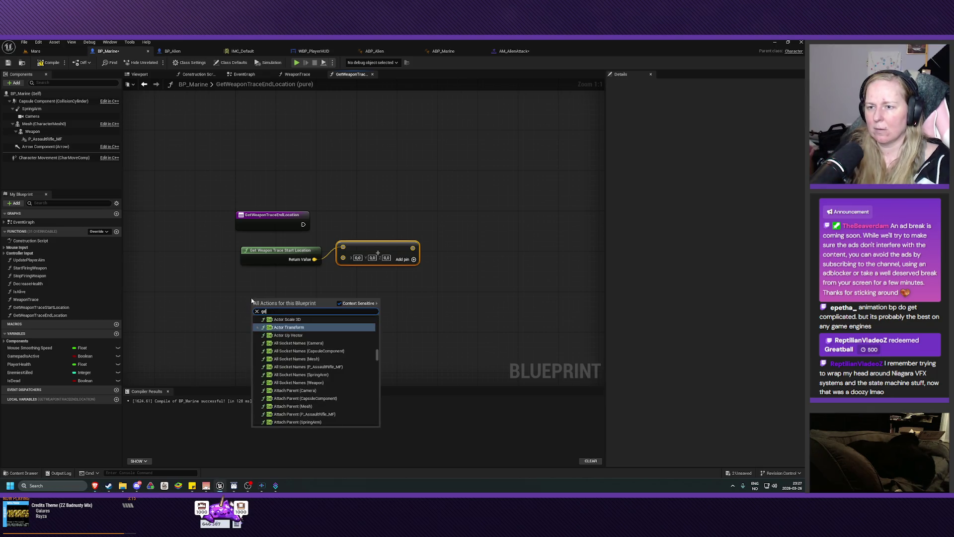
{"action": "type", "text": "t control rot"}
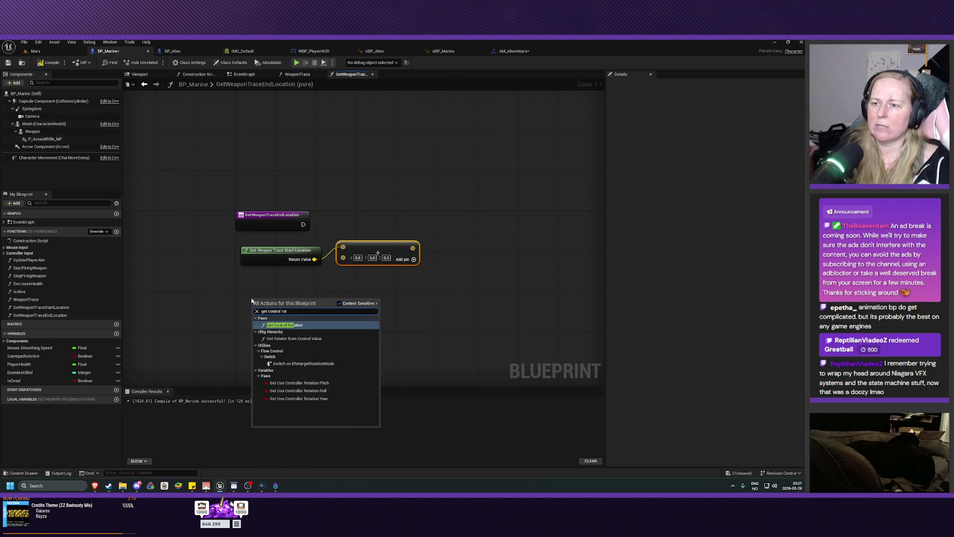
{"action": "left_click", "coordinate": [298, 325]}
{"action": "left_click_drag", "start_coordinate": [284, 302], "coordinate": [284, 281]}
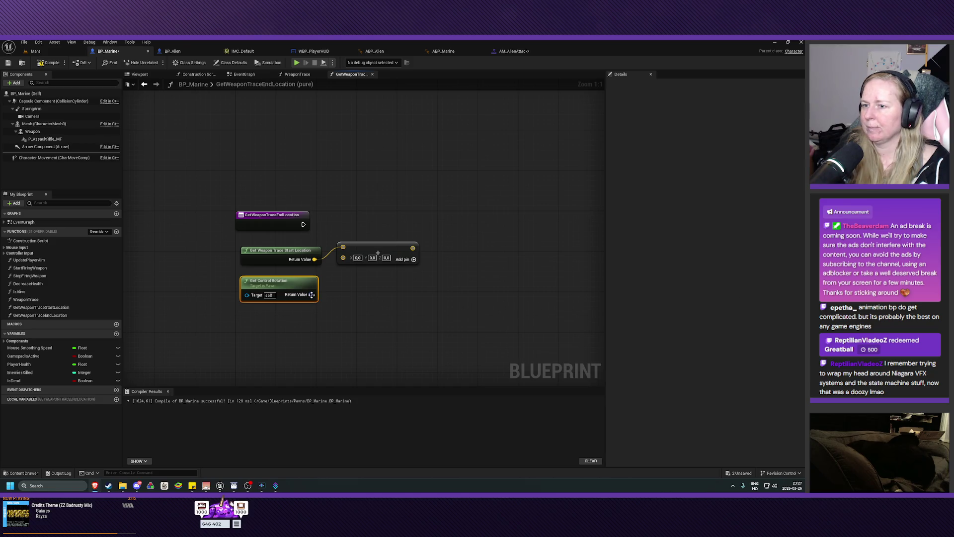
Feed Get Control Rotation into a new Get Forward Vector node and tidy the layout.
{"action": "mouse_move", "coordinate": [312, 295]}
{"action": "left_mouse_down"}
{"action": "mouse_move", "coordinate": [357, 296]}
{"action": "mouse_move", "coordinate": [336, 295]}
{"action": "left_mouse_up"}
{"action": "type", "text": "get forwar"}
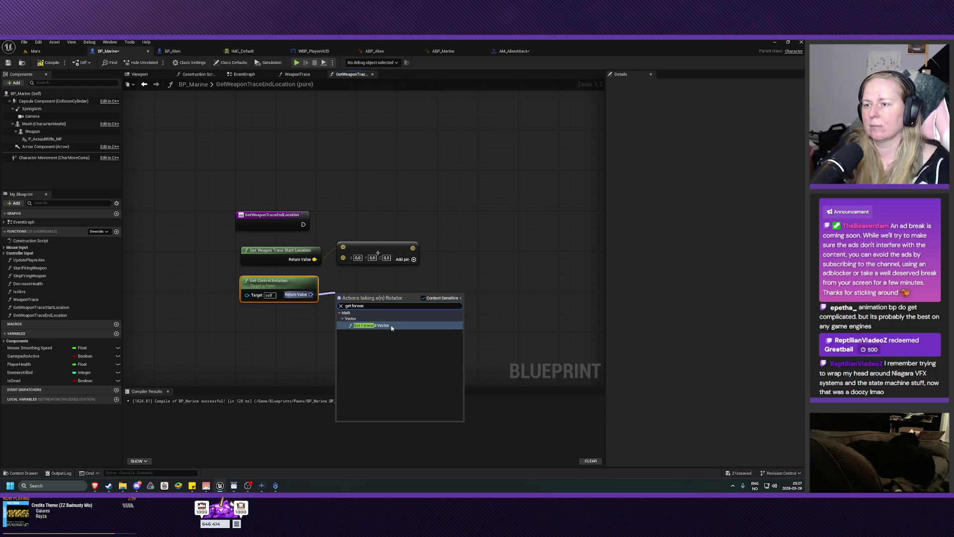
{"action": "left_click", "coordinate": [391, 325]}
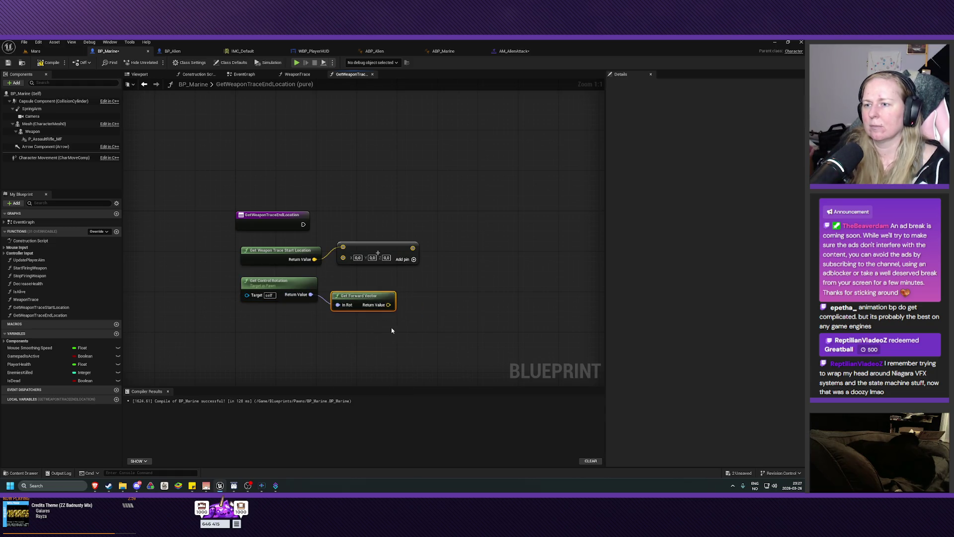
{"action": "left_click_drag", "start_coordinate": [368, 292], "coordinate": [363, 277]}
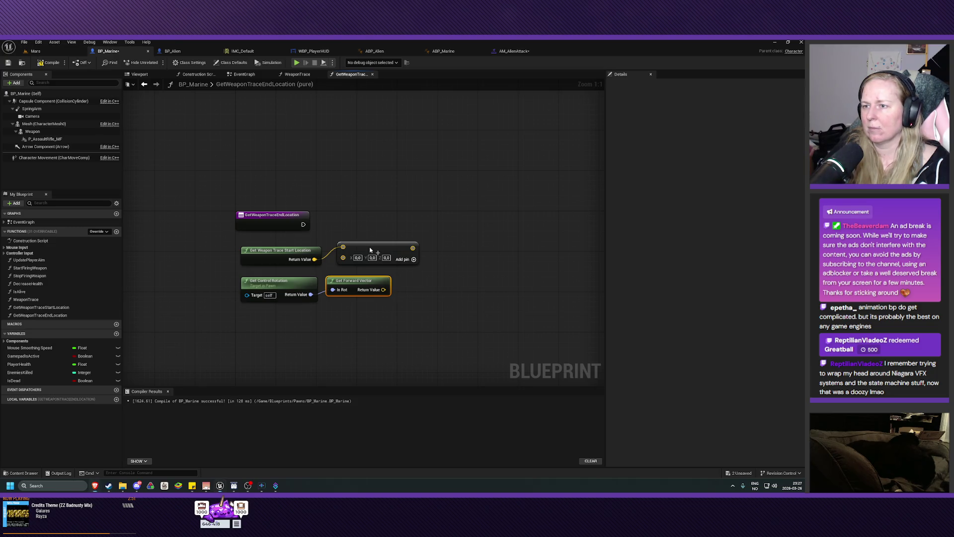
{"action": "left_click_drag", "start_coordinate": [370, 248], "coordinate": [386, 248]}
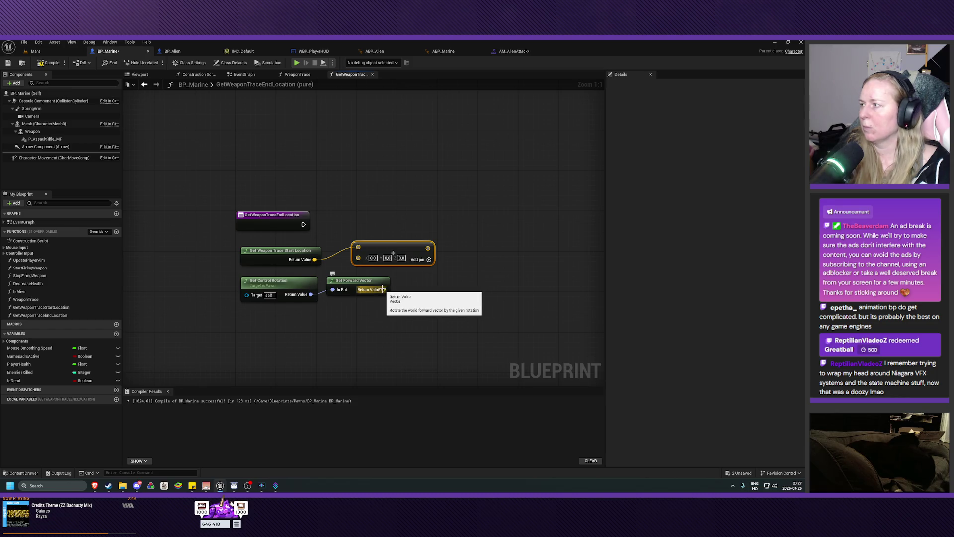
{"action": "left_click_drag", "start_coordinate": [382, 289], "coordinate": [405, 287]}
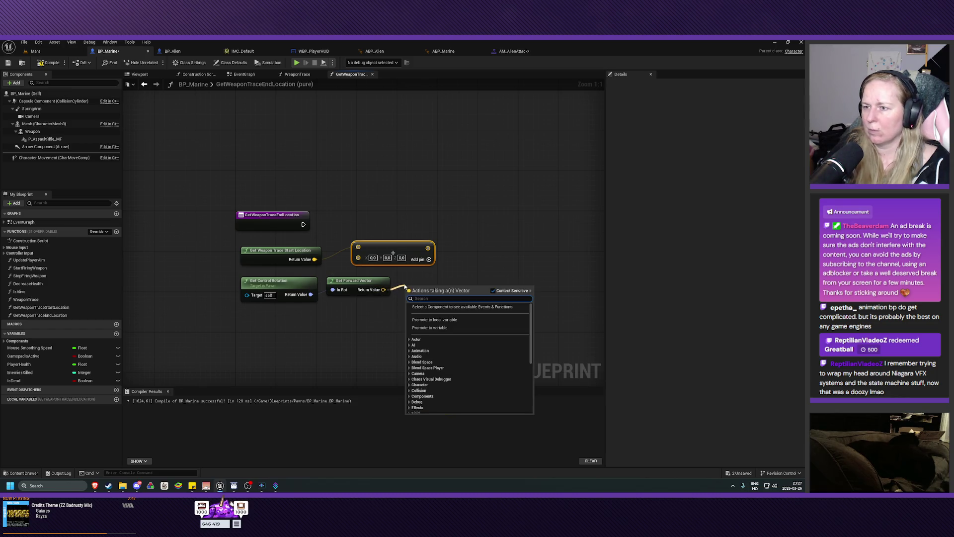
Multiply the forward vector and feed the Multiply result into the Add node's second input.
{"action": "type", "text": "mult"}
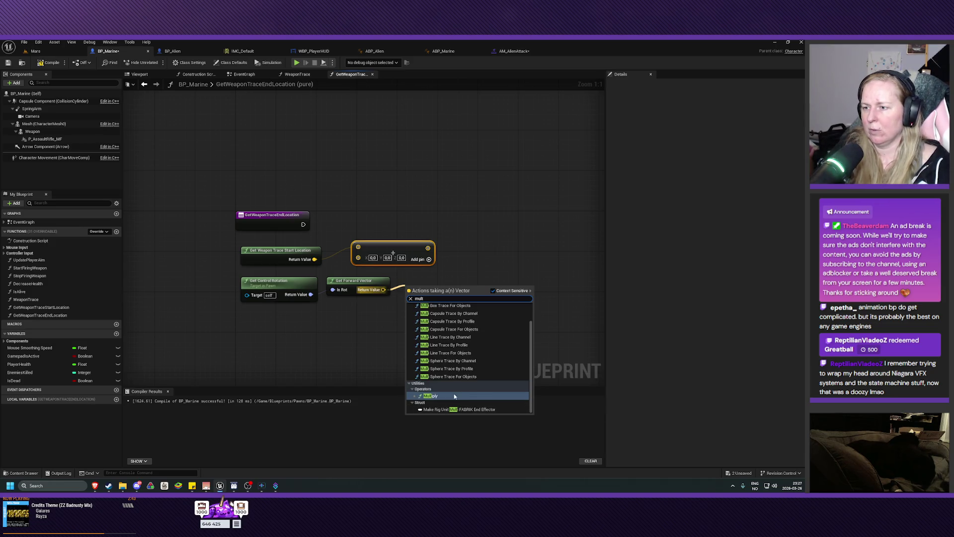
{"action": "left_click", "coordinate": [430, 395]}
{"action": "mouse_move", "coordinate": [406, 250]}
{"action": "left_mouse_down"}
{"action": "mouse_move", "coordinate": [459, 238]}
{"action": "mouse_move", "coordinate": [536, 243]}
{"action": "left_mouse_up"}
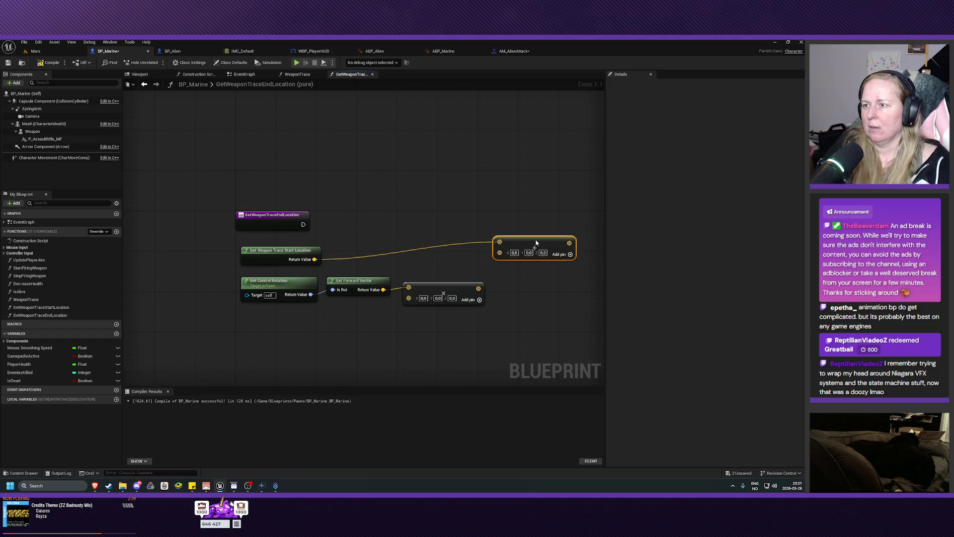
{"action": "mouse_move", "coordinate": [521, 304]}
{"action": "left_mouse_down"}
{"action": "mouse_move", "coordinate": [436, 298]}
{"action": "mouse_move", "coordinate": [389, 311]}
{"action": "left_mouse_up"}
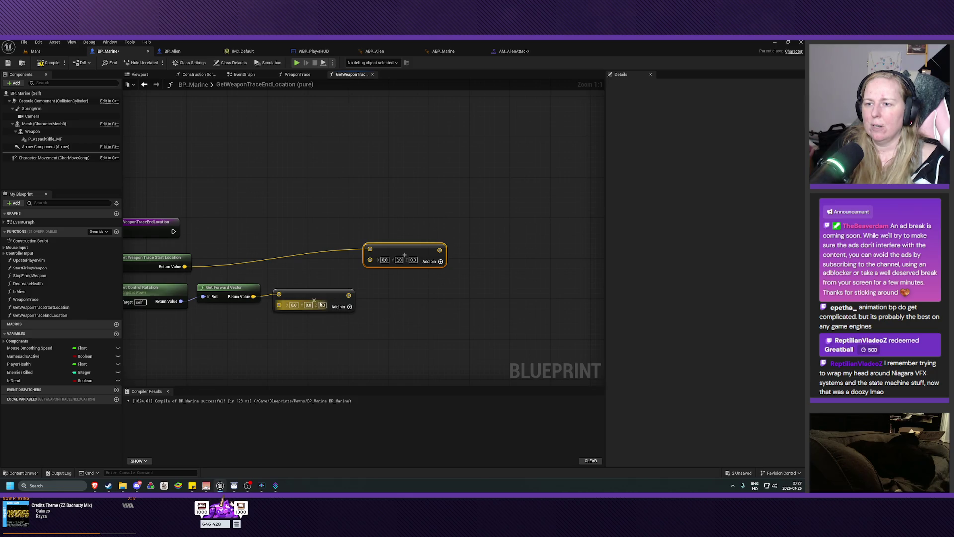
{"action": "left_click_drag", "start_coordinate": [309, 296], "coordinate": [318, 297]}
{"action": "left_click_drag", "start_coordinate": [280, 332], "coordinate": [351, 321]}
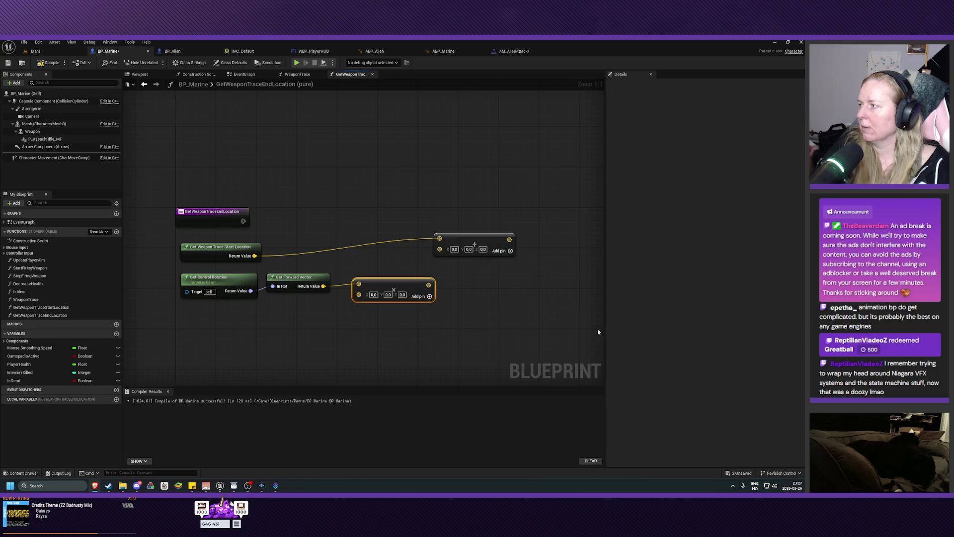
{"action": "left_click_drag", "start_coordinate": [428, 287], "coordinate": [439, 248]}
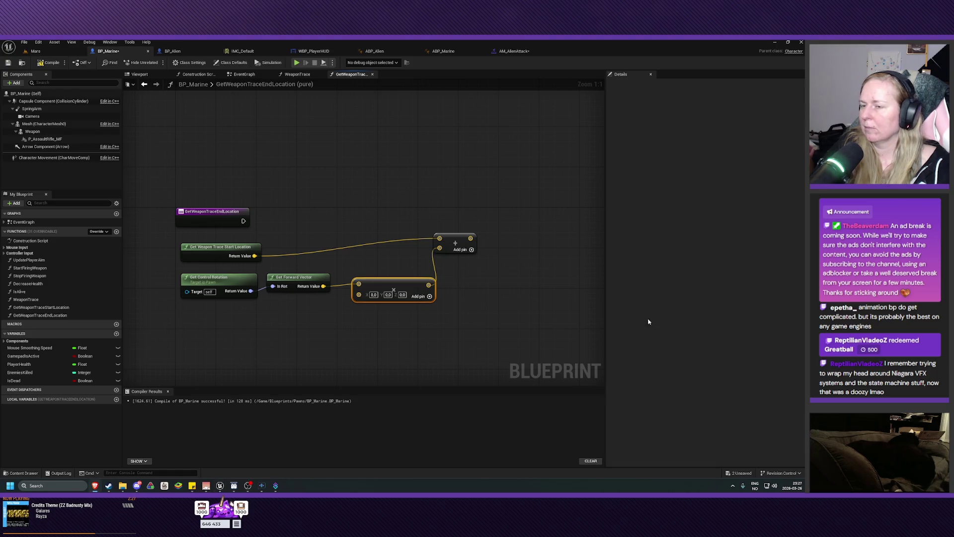
Convert the Multiply's second input to a float, then compile and save.
{"action": "right_click", "coordinate": [354, 299]}
{"action": "right_click", "coordinate": [363, 298]}
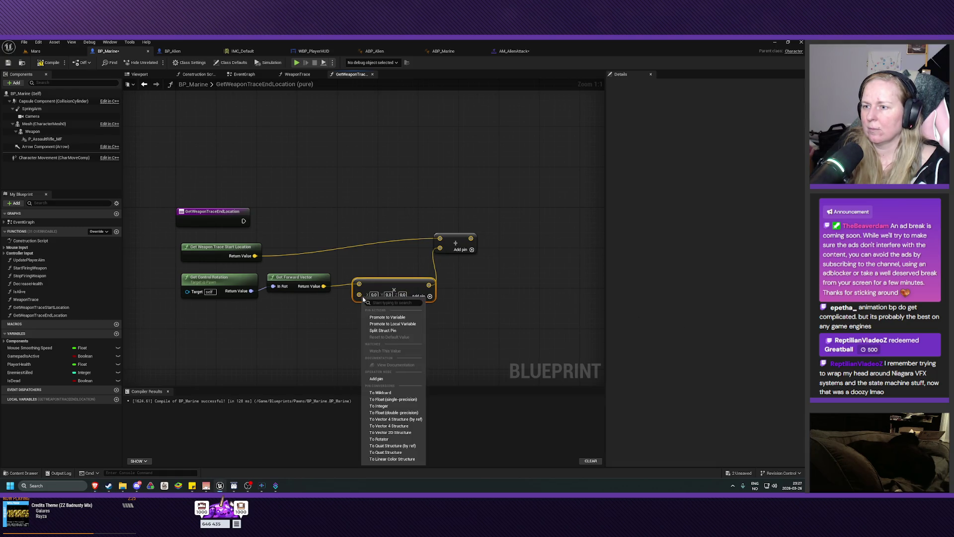
{"action": "left_click", "coordinate": [393, 400]}
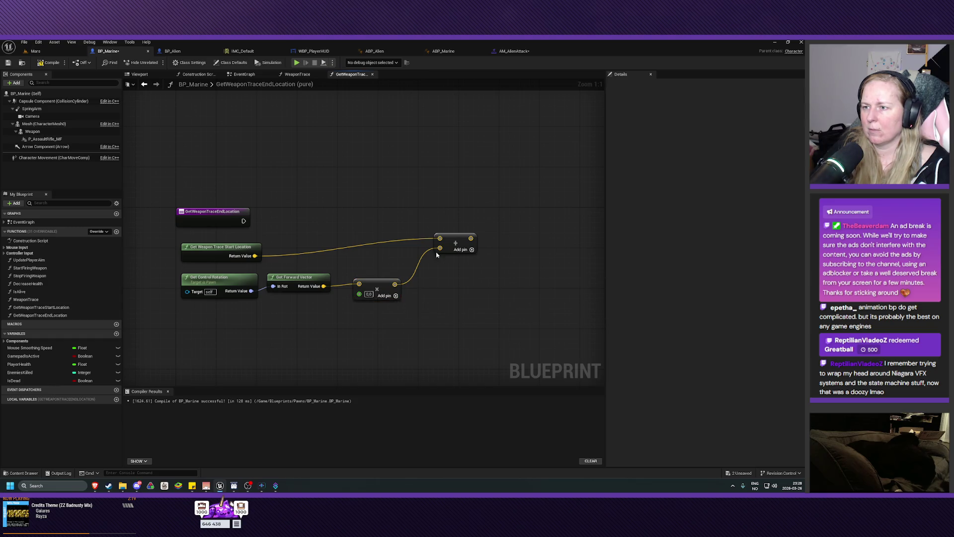
{"action": "left_click_drag", "start_coordinate": [450, 241], "coordinate": [433, 244]}
{"action": "left_click", "coordinate": [416, 324]}
{"action": "left_click", "coordinate": [49, 62]}
{"action": "left_click", "coordinate": [8, 62]}
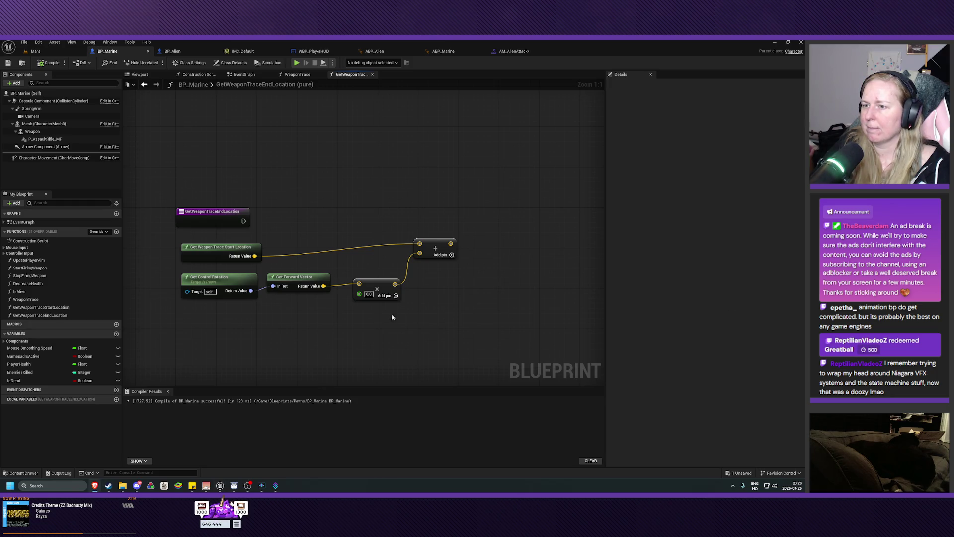
{"action": "right_click", "coordinate": [332, 307]}
{"action": "key", "text": "Escape"}
{"action": "right_click", "coordinate": [363, 296]}
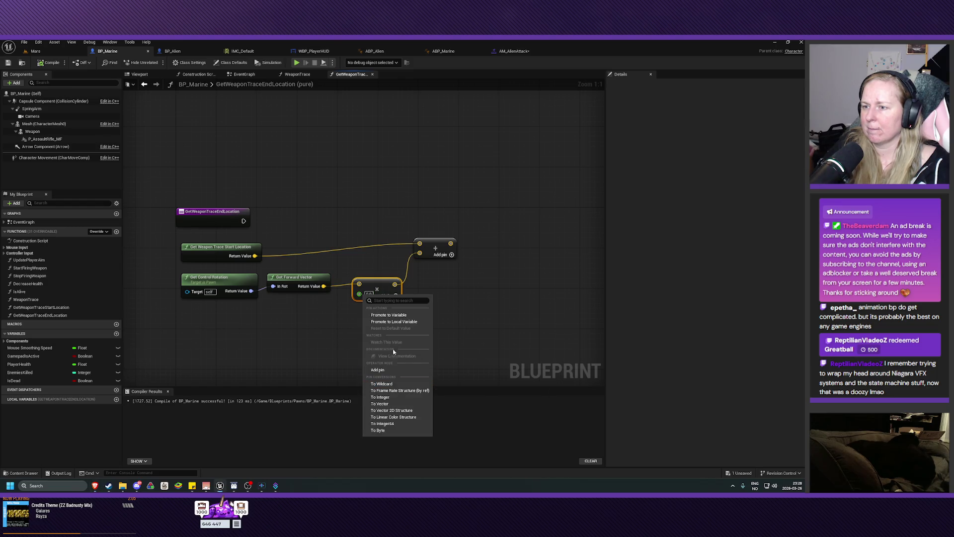
Promote the float input to a variable named WeaponRange and compile.
{"action": "left_click", "coordinate": [389, 314]}
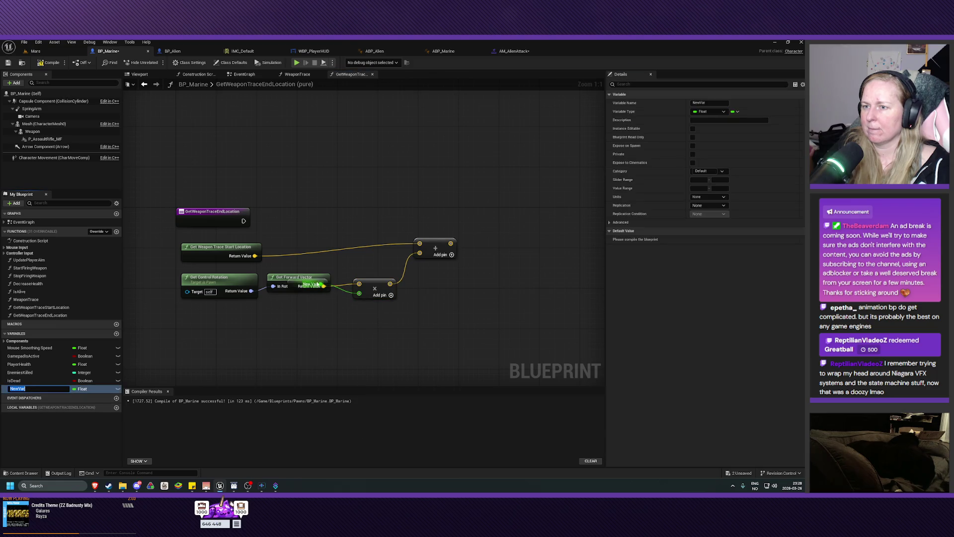
{"action": "left_click_drag", "start_coordinate": [317, 284], "coordinate": [320, 315]}
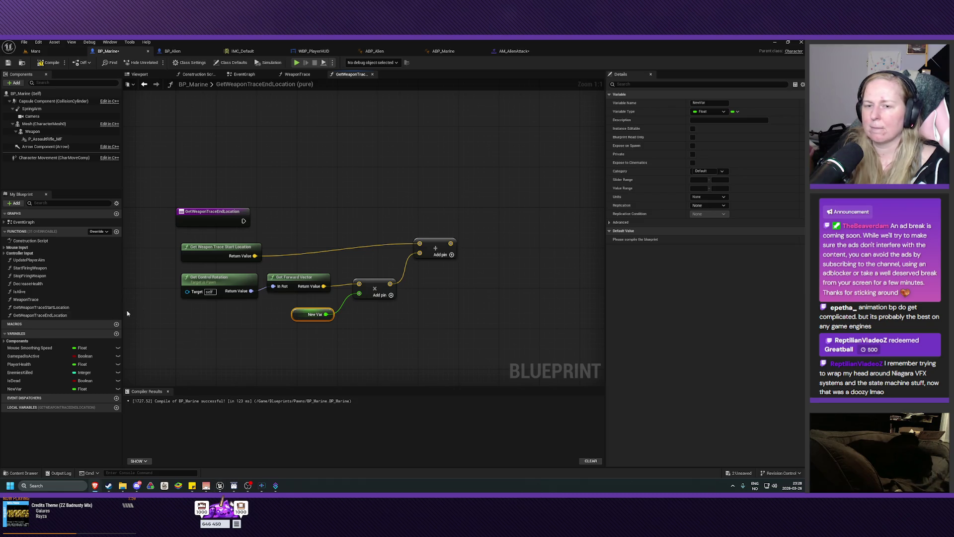
{"action": "left_click", "coordinate": [19, 389]}
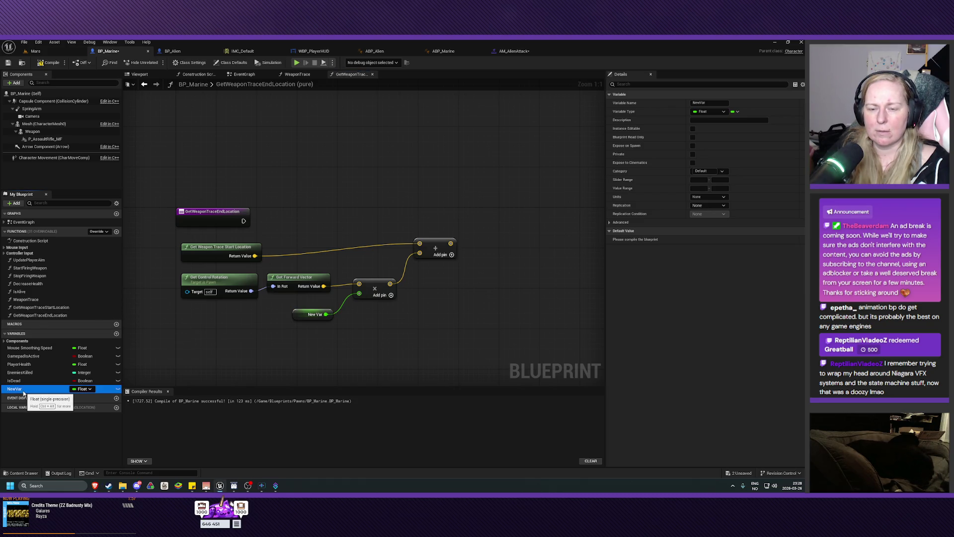
{"action": "left_click", "coordinate": [19, 390]}
{"action": "type", "text": "WeaponR"}
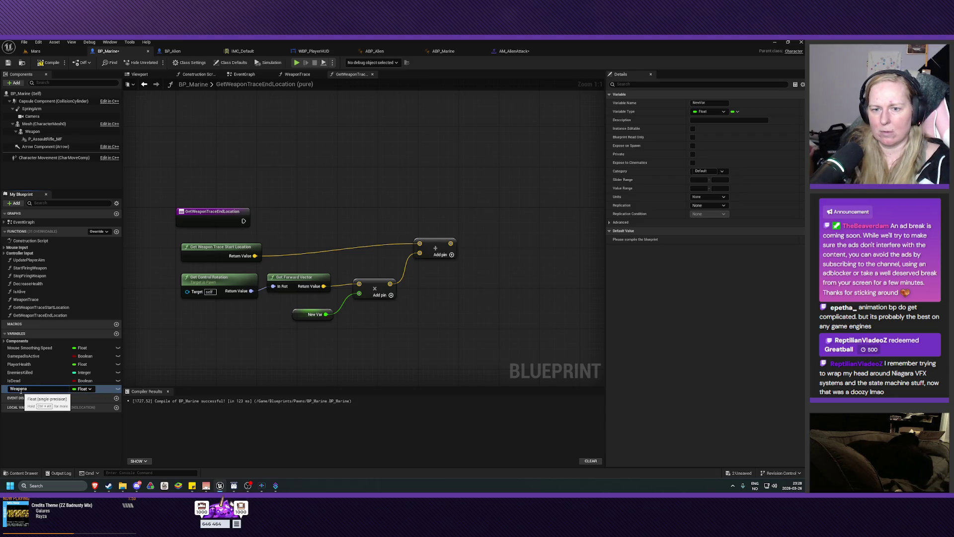
{"action": "type", "text": "ange"}
{"action": "key", "text": "Return"}
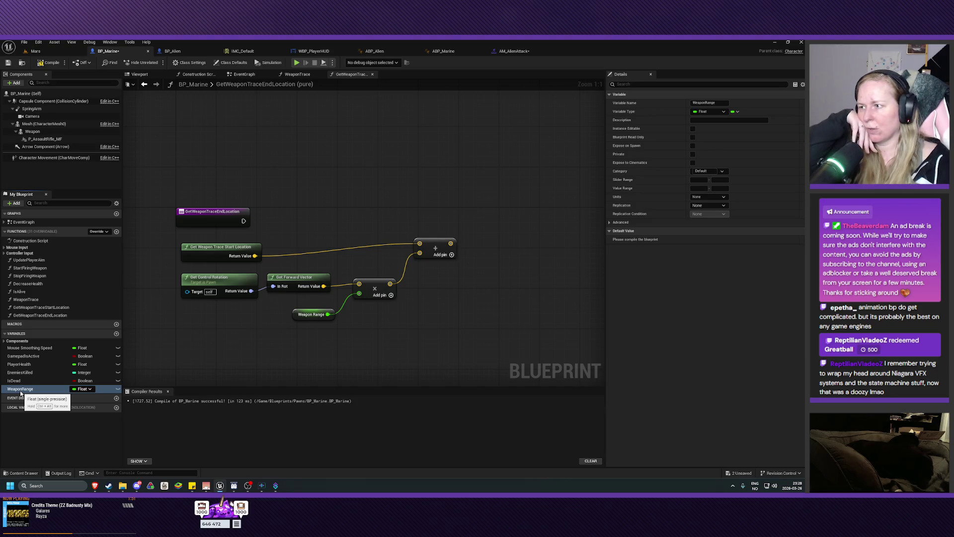
{"action": "left_click", "coordinate": [48, 62]}
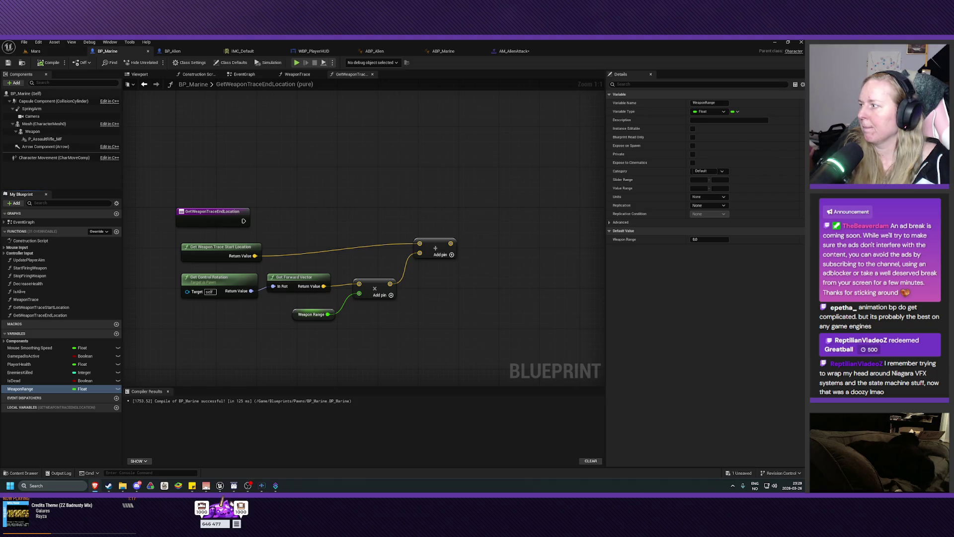
Set WeaponRange's default value to 5000, then compile and save BP_Marine.
{"action": "left_click", "coordinate": [300, 314]}
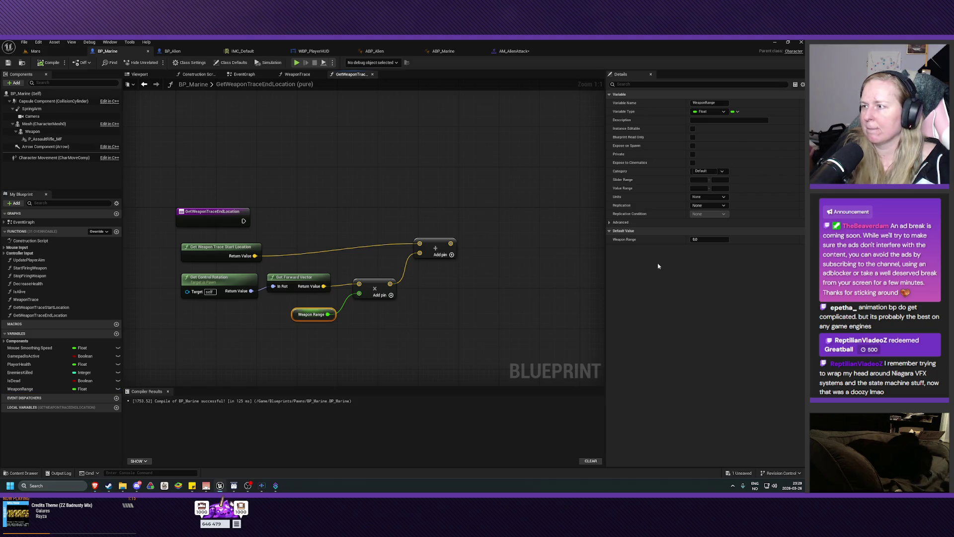
{"action": "left_click", "coordinate": [712, 240]}
{"action": "type", "text": "5000"}
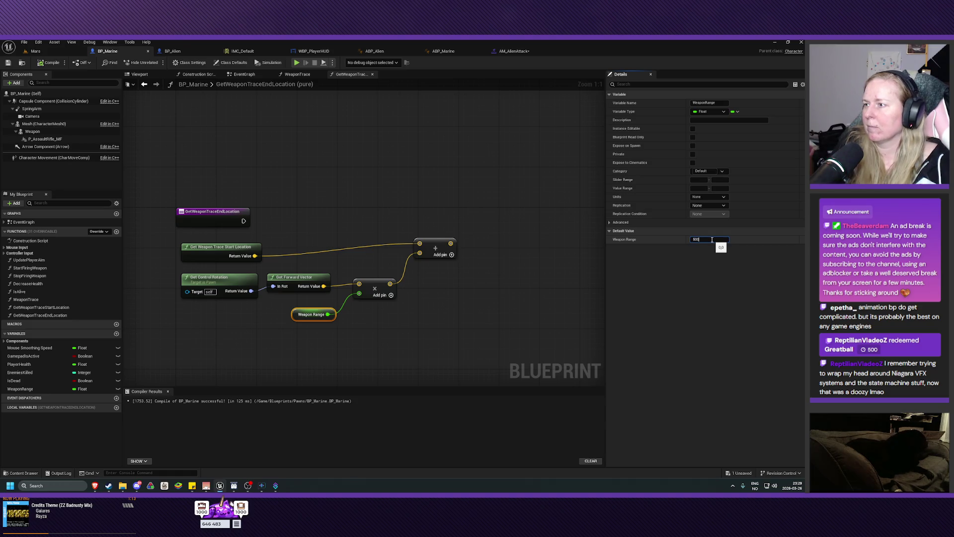
{"action": "key", "text": "Return"}
{"action": "left_click", "coordinate": [49, 62]}
{"action": "left_click", "coordinate": [7, 63]}
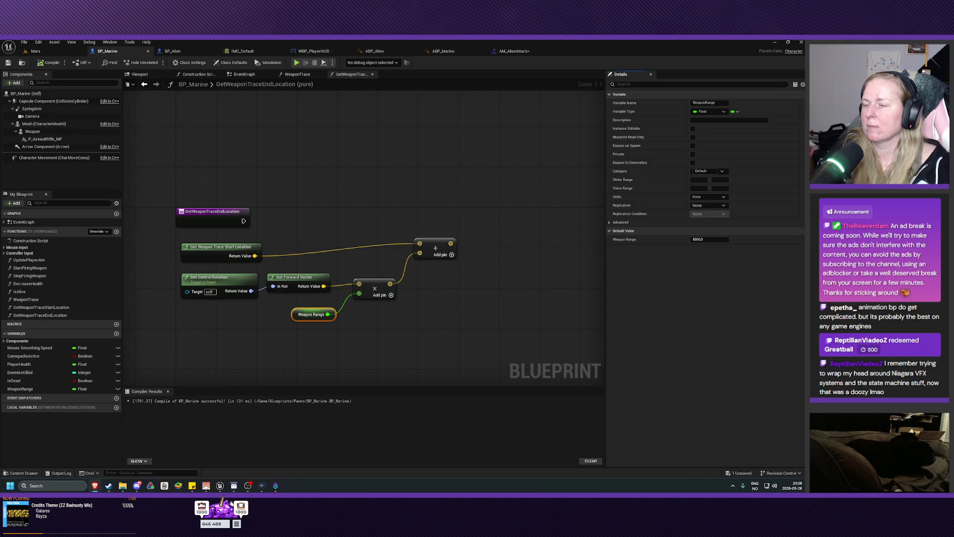
Add a Return Node wired to the Add result and execution, compile, save, and reopen WeaponTrace.
{"action": "right_click", "coordinate": [483, 217]}
{"action": "type", "text": "return node"}
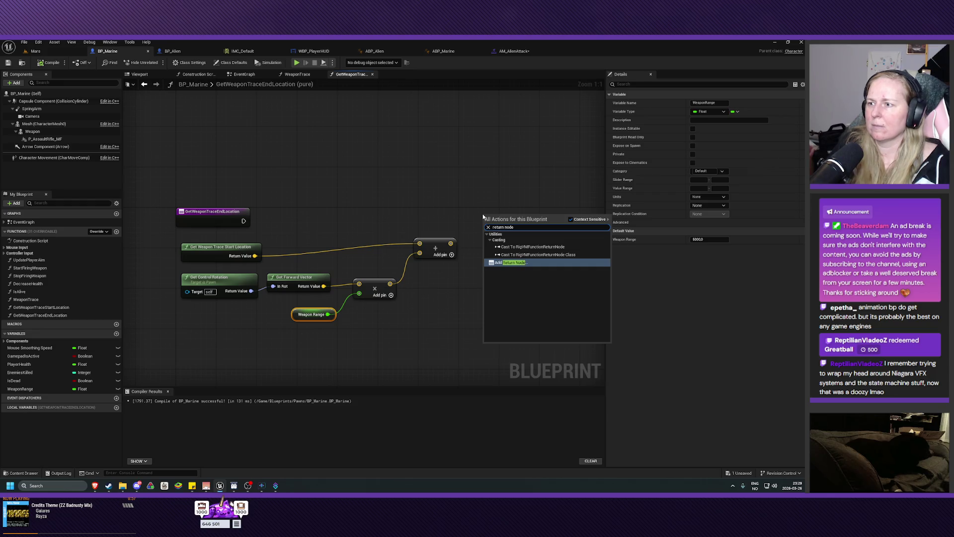
{"action": "key", "text": "Return"}
{"action": "mouse_move", "coordinate": [450, 243]}
{"action": "left_mouse_down"}
{"action": "mouse_move", "coordinate": [496, 227]}
{"action": "mouse_move", "coordinate": [486, 228]}
{"action": "left_mouse_up"}
{"action": "mouse_move", "coordinate": [243, 221]}
{"action": "left_mouse_down"}
{"action": "mouse_move", "coordinate": [474, 226]}
{"action": "mouse_move", "coordinate": [487, 215]}
{"action": "left_mouse_up"}
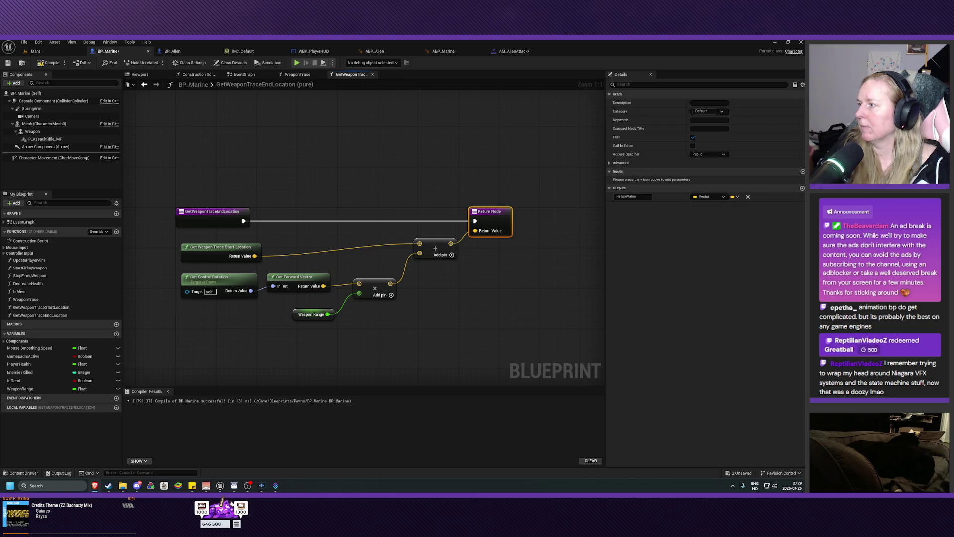
{"action": "key", "text": "F7"}
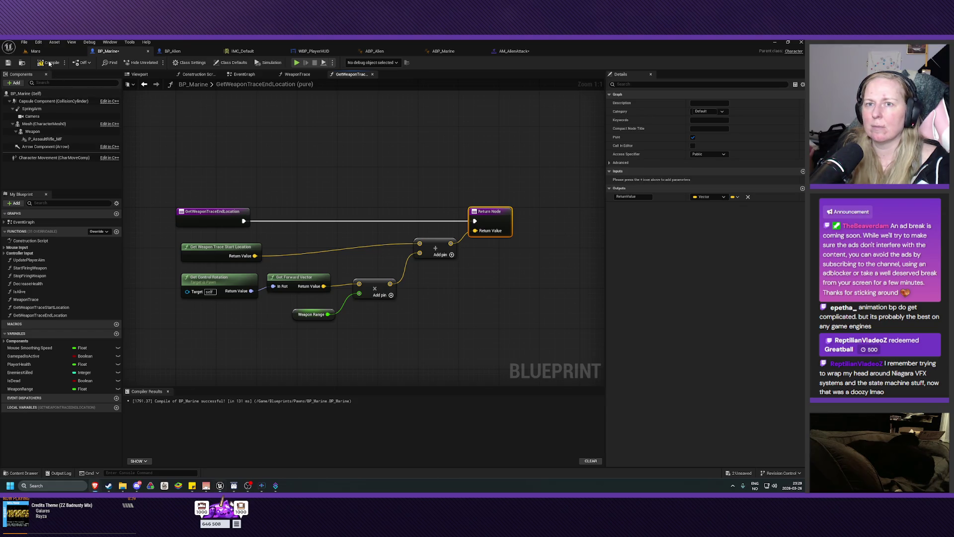
{"action": "left_click", "coordinate": [12, 64]}
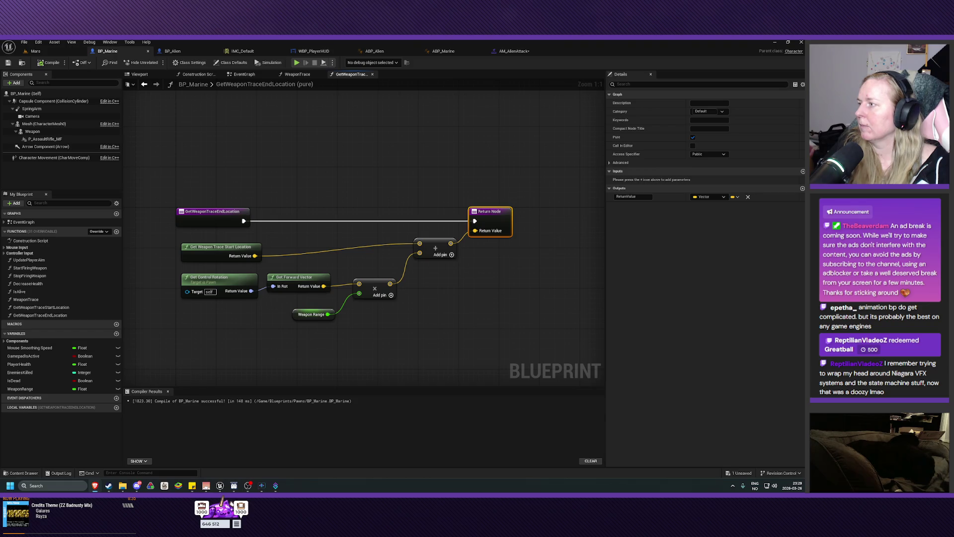
{"action": "left_click", "coordinate": [296, 75]}
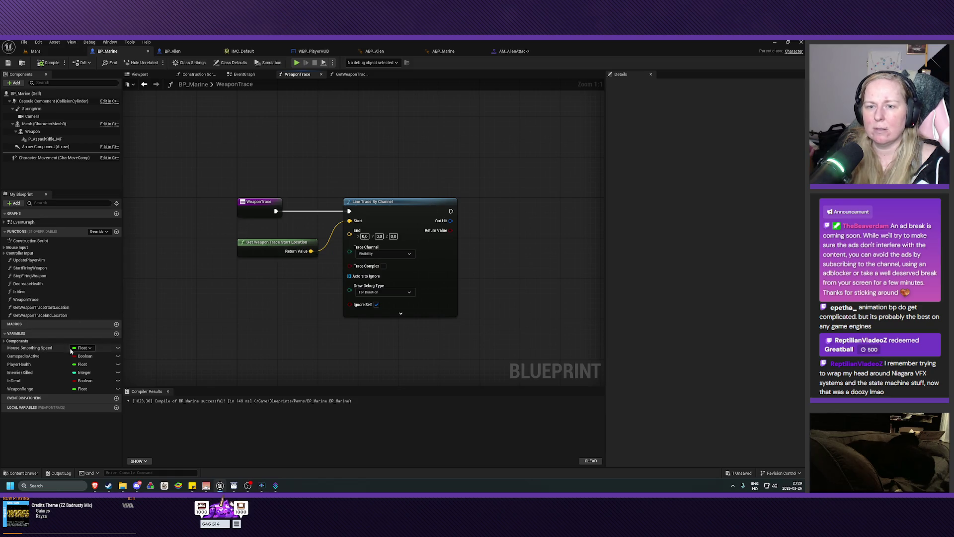
Place a Get Weapon Trace End Location call feeding the Line Trace End pin, then save.
{"action": "mouse_move", "coordinate": [39, 316]}
{"action": "left_mouse_down"}
{"action": "mouse_move", "coordinate": [253, 300]}
{"action": "mouse_move", "coordinate": [266, 283]}
{"action": "mouse_move", "coordinate": [257, 266]}
{"action": "mouse_move", "coordinate": [349, 230]}
{"action": "left_mouse_up"}
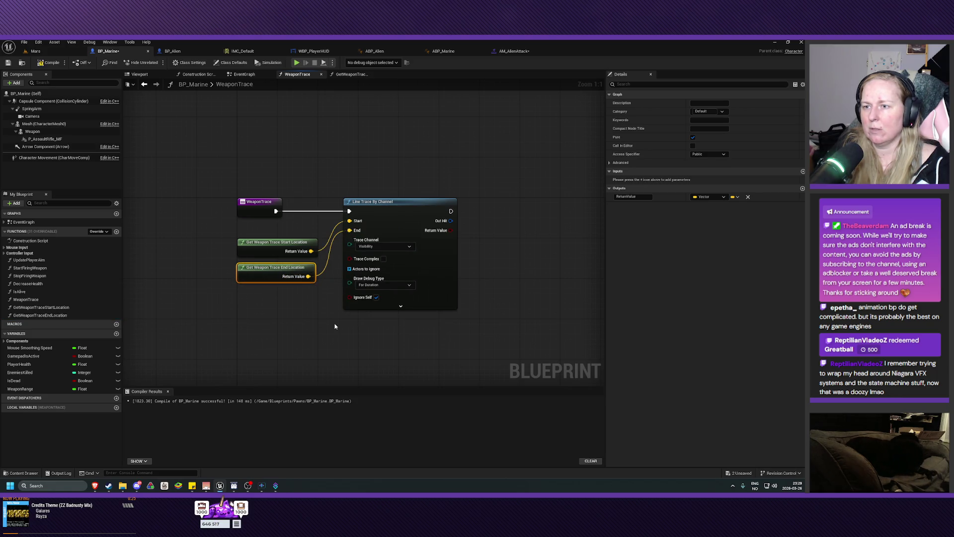
{"action": "key", "text": "ctrl+s"}
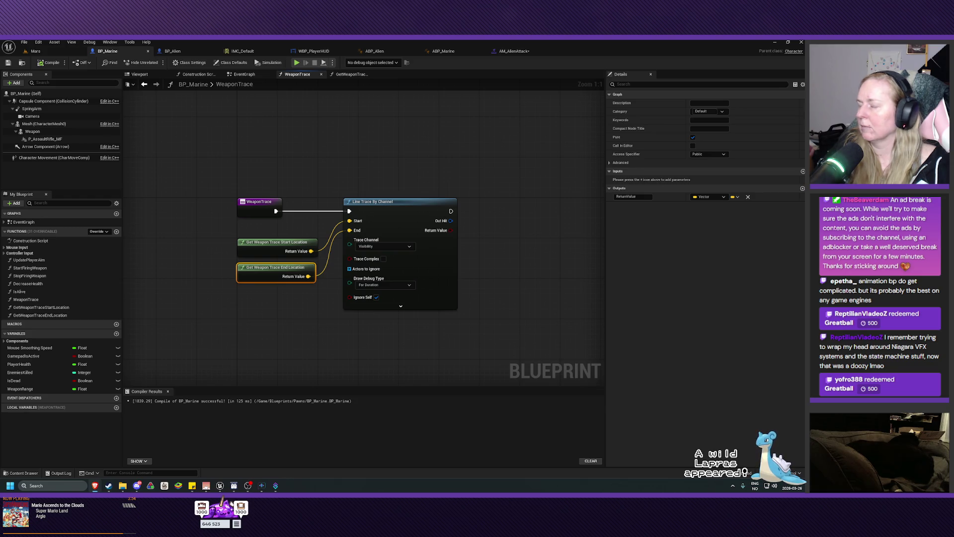
Play-test the Mars level, walking toward a rock and back, then stop.
{"action": "left_click", "coordinate": [36, 51]}
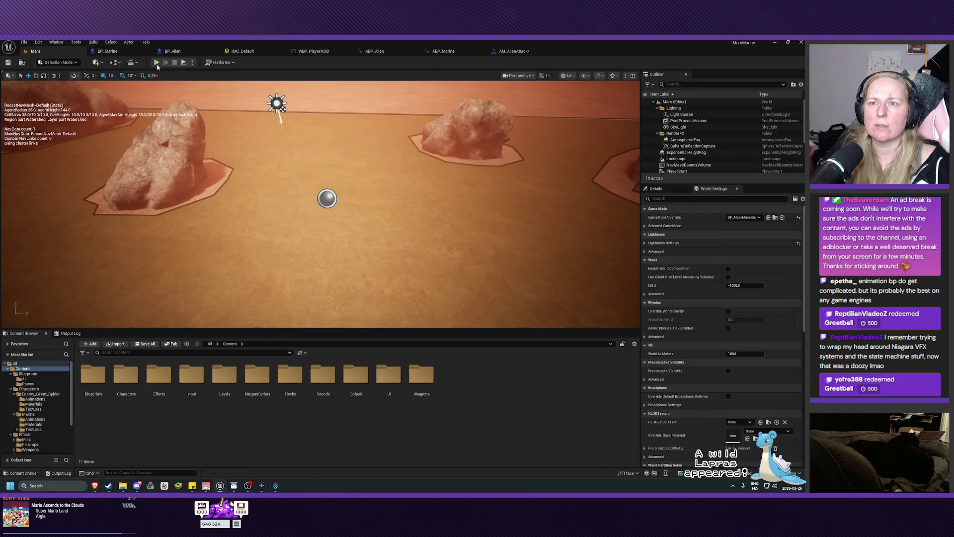
{"action": "key", "text": "alt+p"}
{"action": "key", "text": "w"}
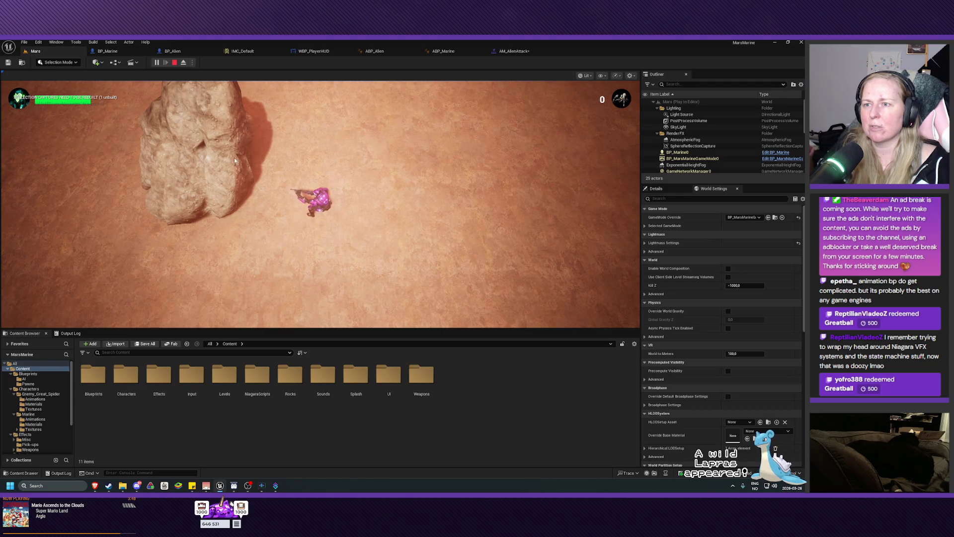
{"action": "key", "text": "s"}
{"action": "key", "text": "Escape"}
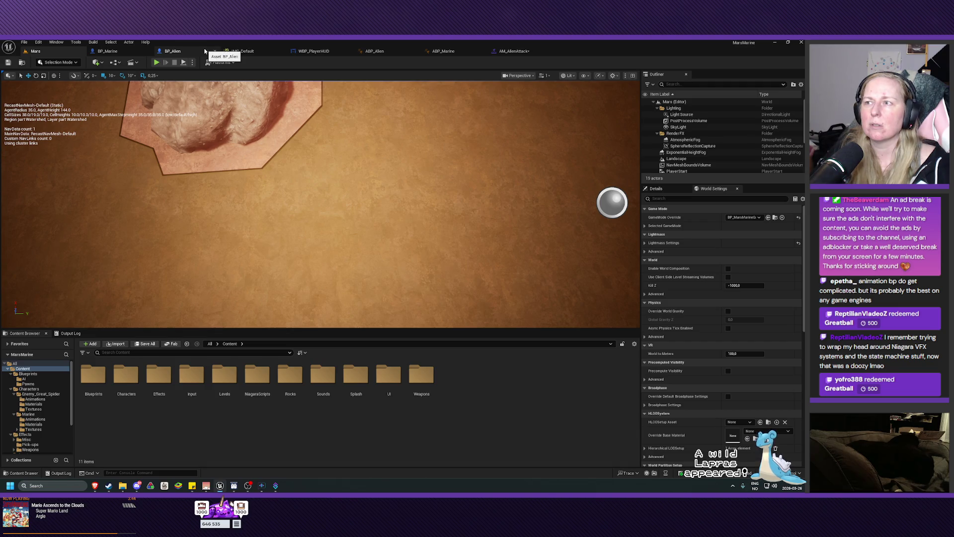
Look over the alien montage and BP_Alien tabs, then play-test Mars again near the rock.
{"action": "left_click", "coordinate": [514, 51]}
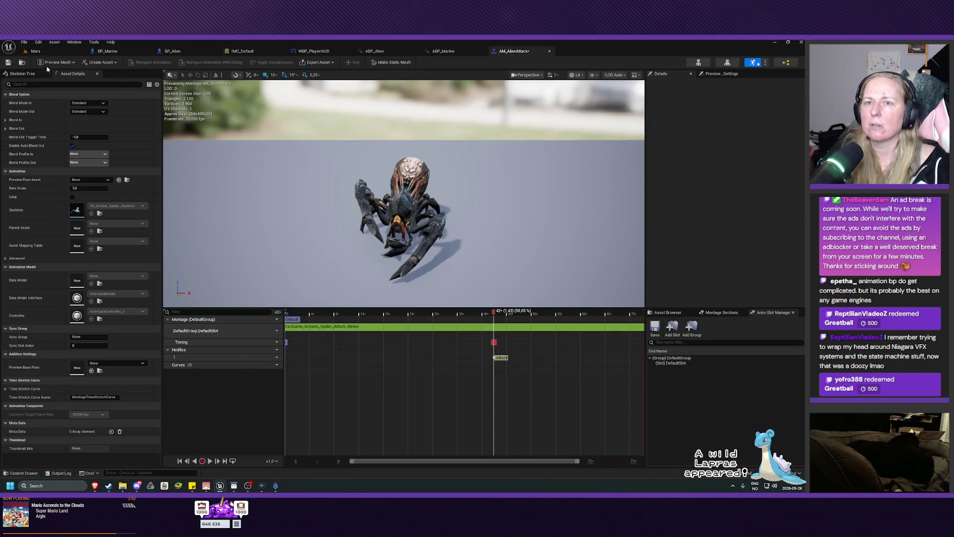
{"action": "left_click", "coordinate": [174, 51]}
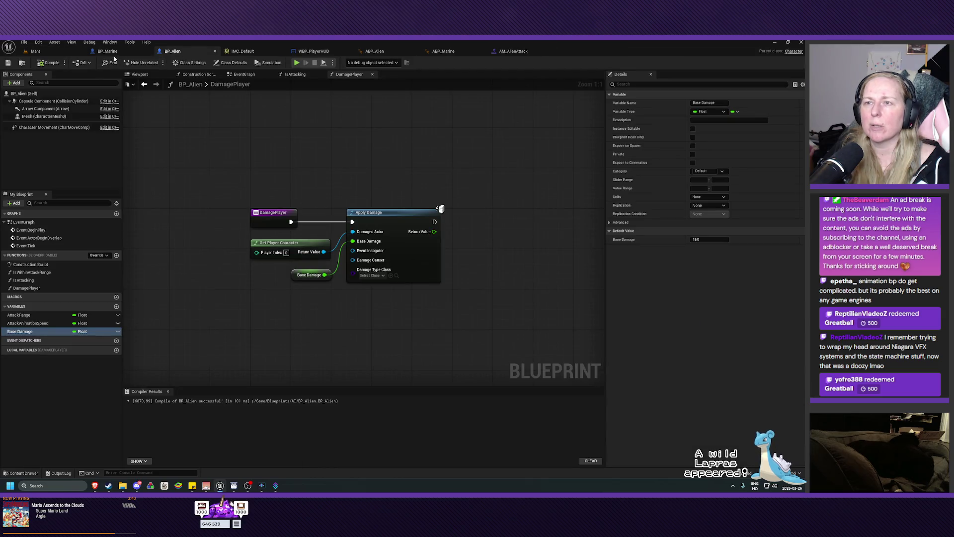
{"action": "left_click", "coordinate": [108, 51]}
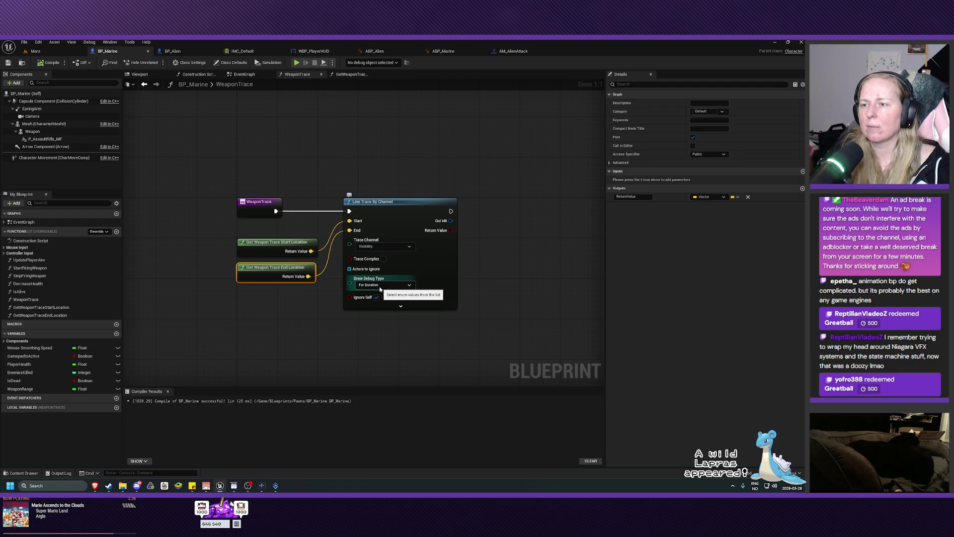
{"action": "left_click", "coordinate": [35, 51]}
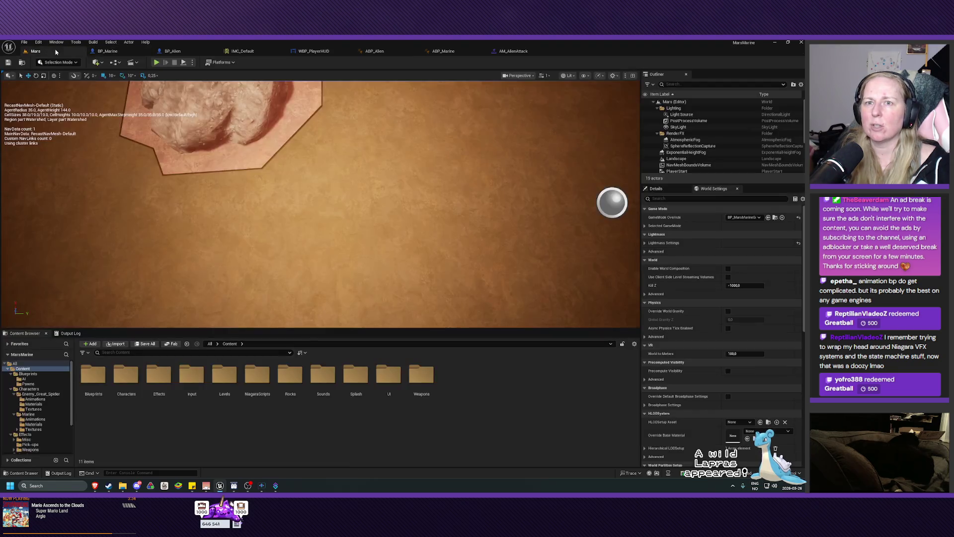
{"action": "left_click", "coordinate": [156, 62]}
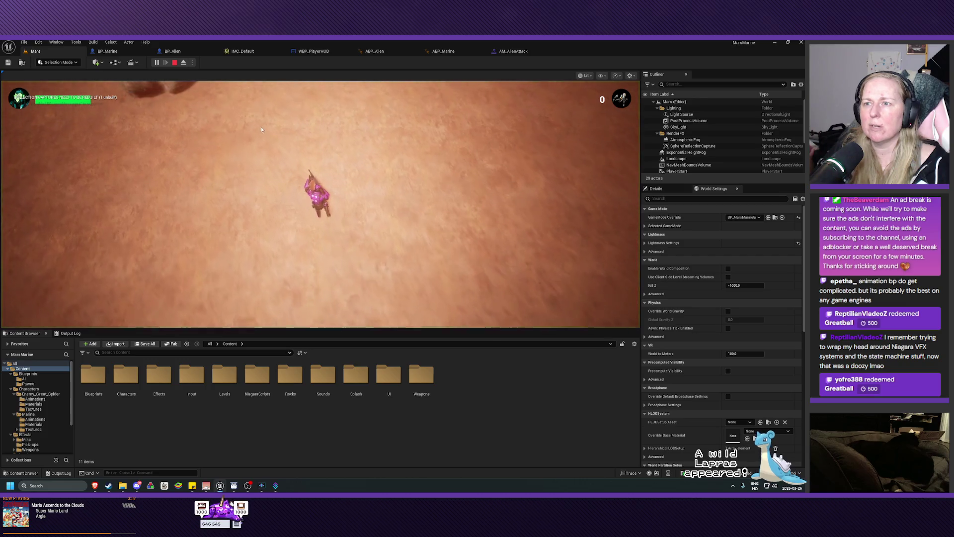
{"action": "key", "text": "a"}
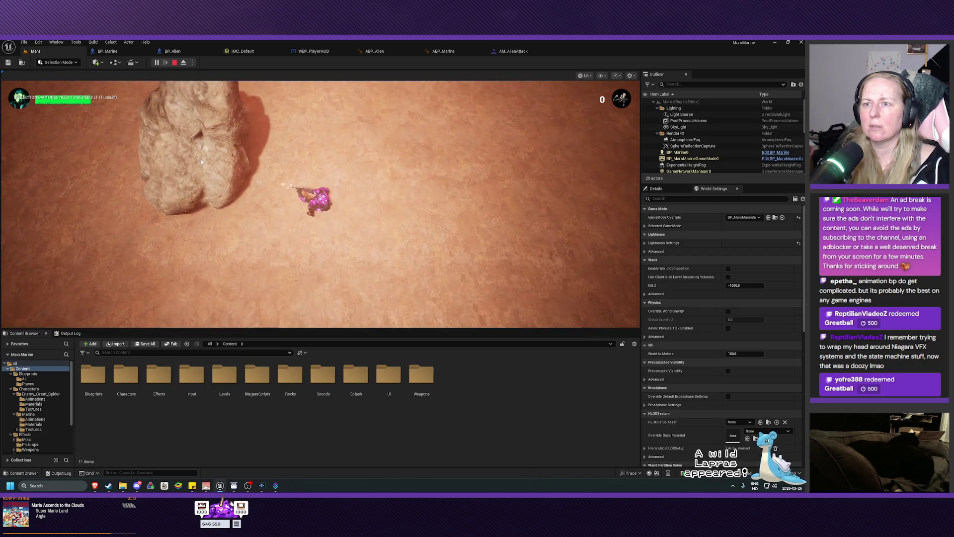
{"action": "key", "text": "s"}
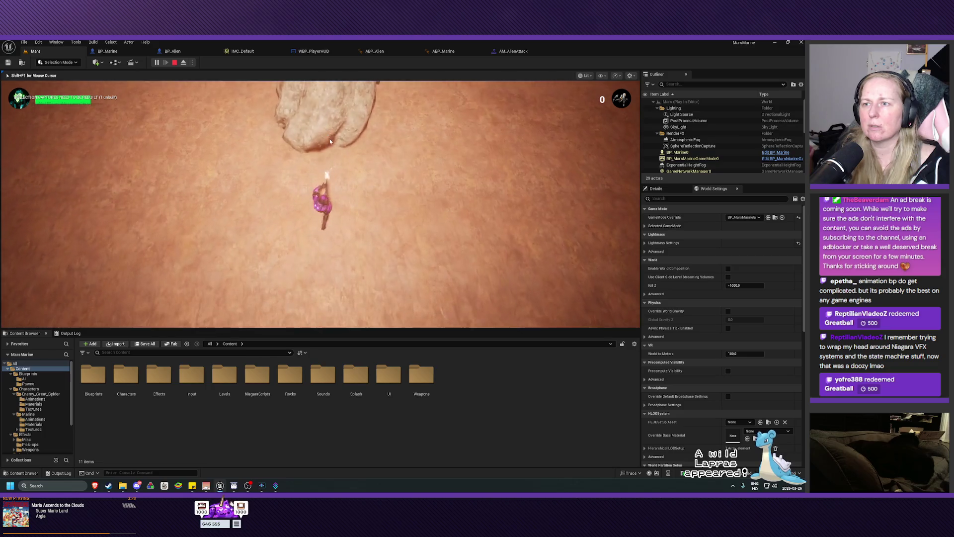
{"action": "key", "text": "d"}
{"action": "key", "text": "Escape"}
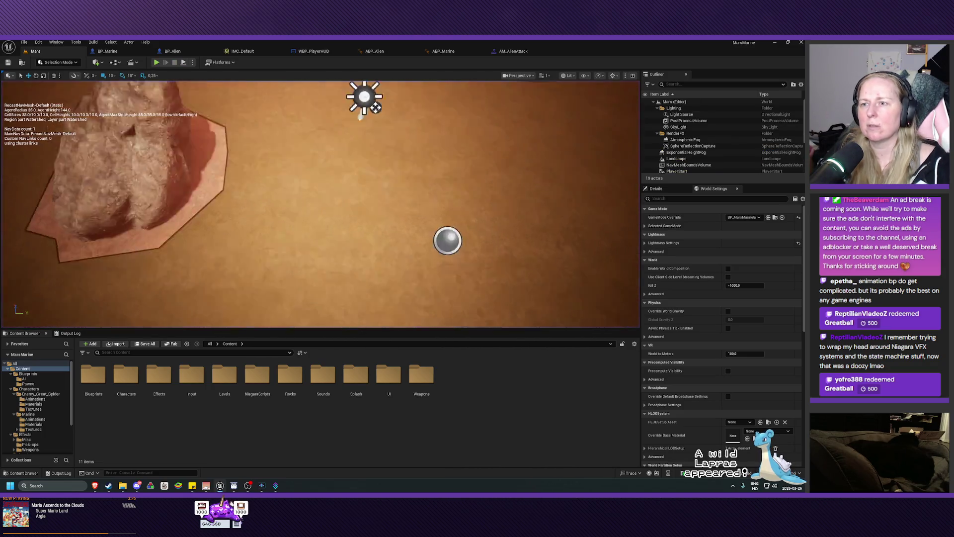
Set the WeaponTrace line trace's Draw Debug Type to Persistent, then compile and save BP_Marine.
{"action": "left_click", "coordinate": [107, 51]}
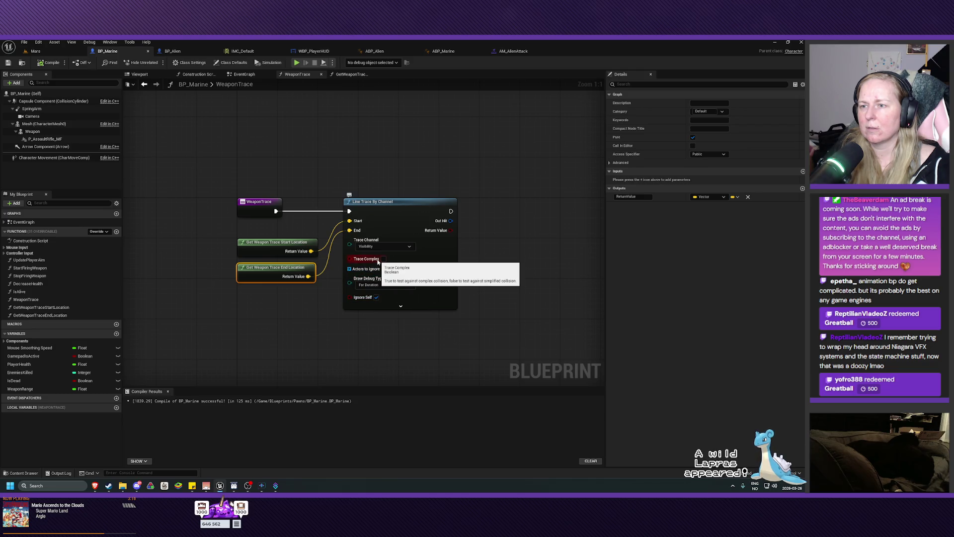
{"action": "left_click_drag", "start_coordinate": [511, 266], "coordinate": [470, 260]}
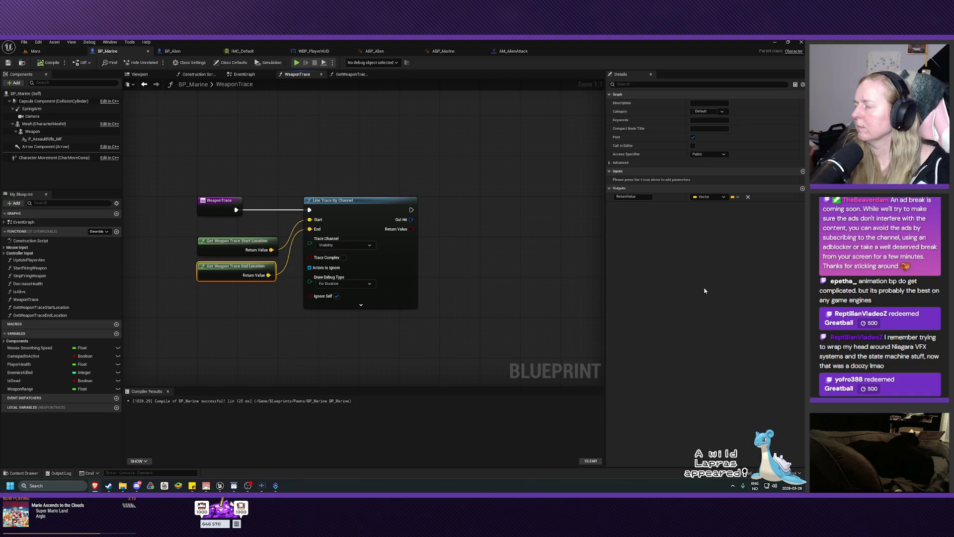
{"action": "left_click", "coordinate": [360, 284]}
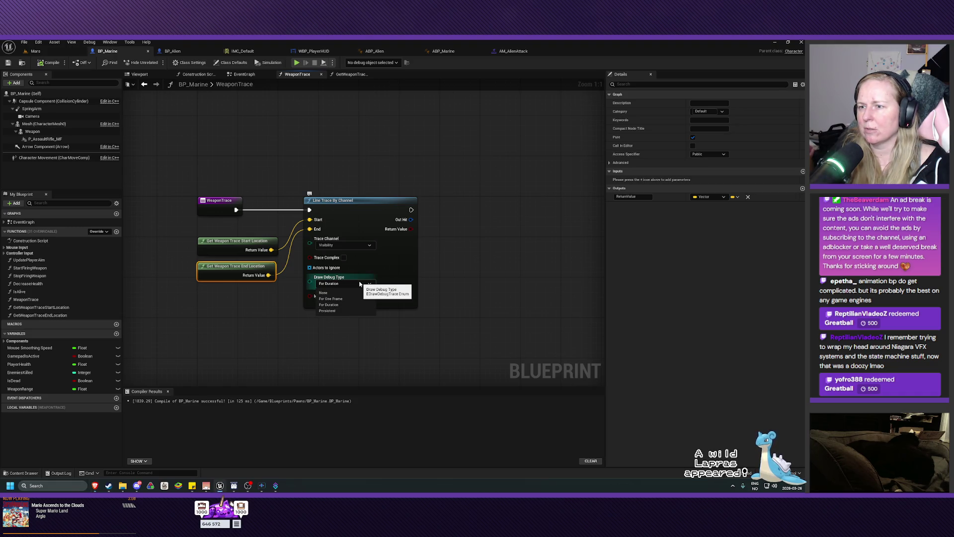
{"action": "left_click", "coordinate": [337, 311]}
{"action": "left_click", "coordinate": [50, 62]}
{"action": "left_click", "coordinate": [8, 63]}
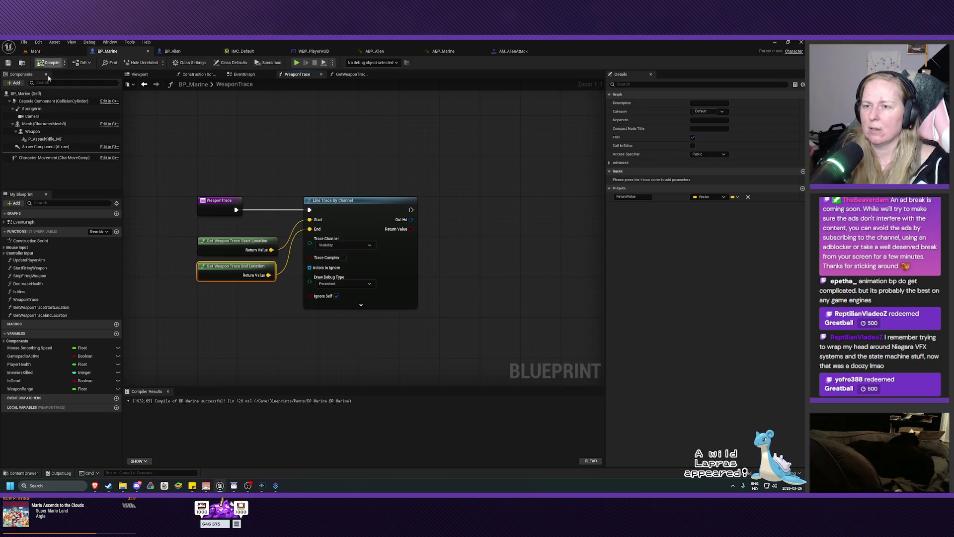
Check the WeaponRange variable settings, then start a play-test of the Mars level.
{"action": "left_click", "coordinate": [19, 389]}
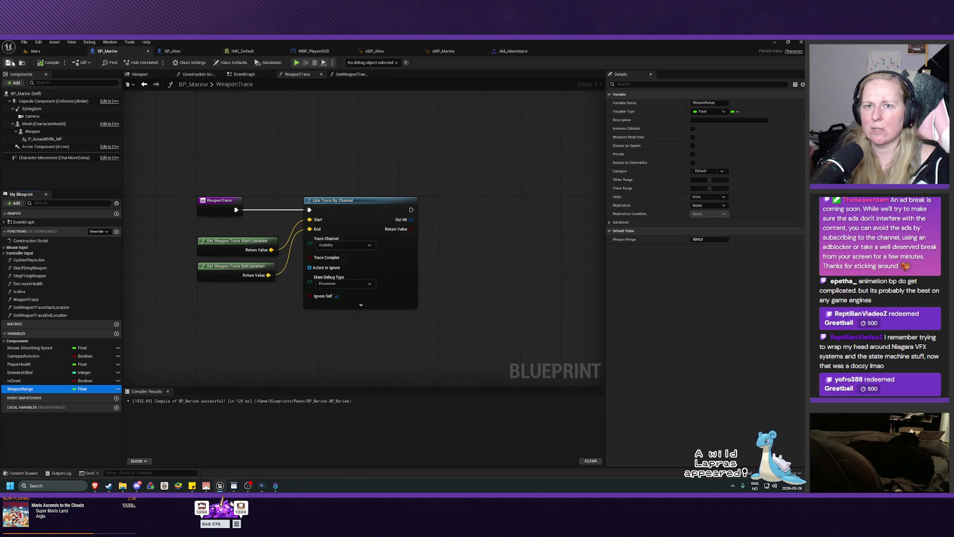
{"action": "left_click", "coordinate": [36, 50]}
{"action": "key", "text": "alt+p"}
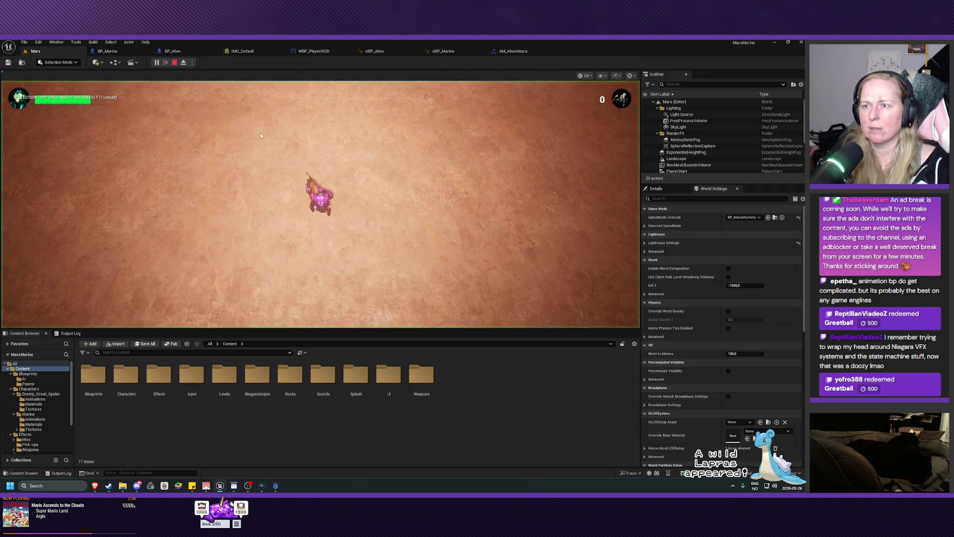
Move the marine left and right past the rock, stop playing, and reopen BP_Marine.
{"action": "key", "text": "a"}
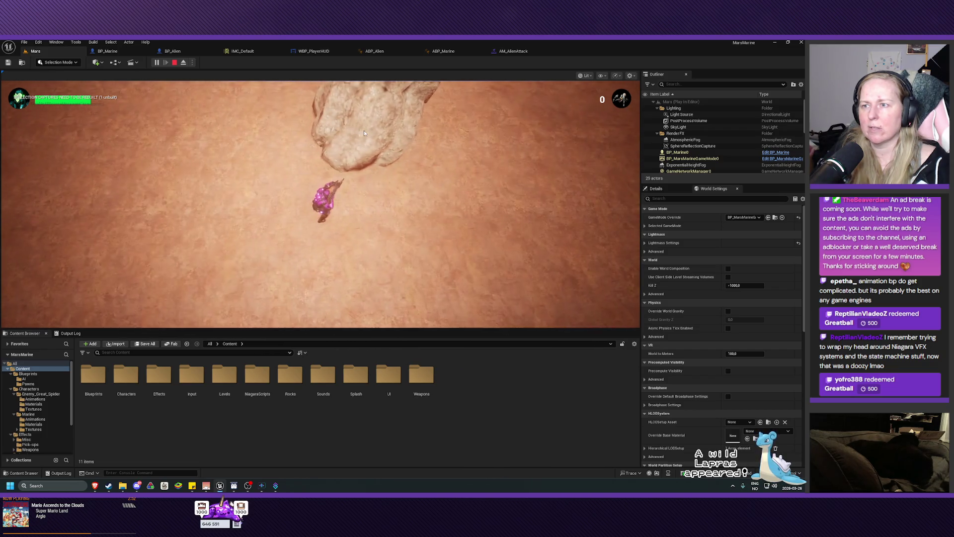
{"action": "key", "text": "d"}
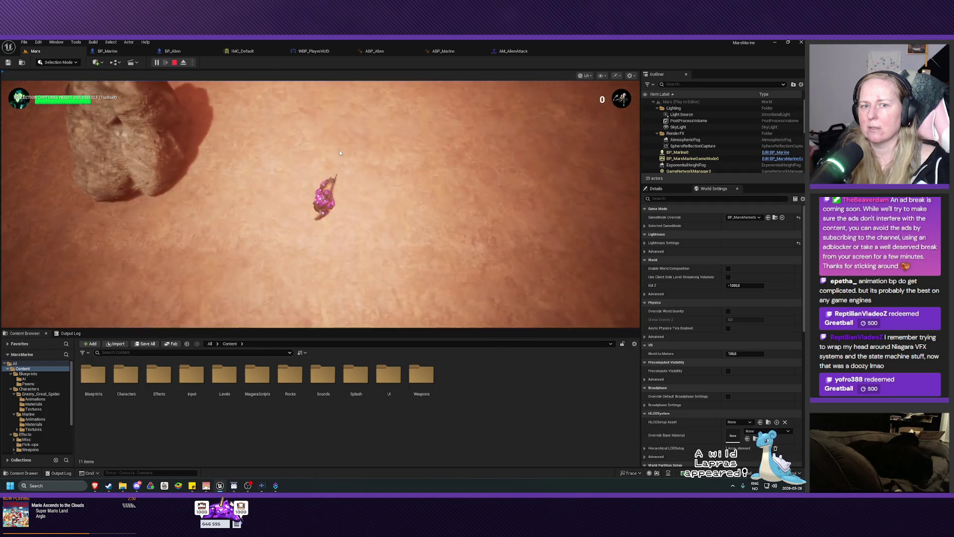
{"action": "key", "text": "Escape"}
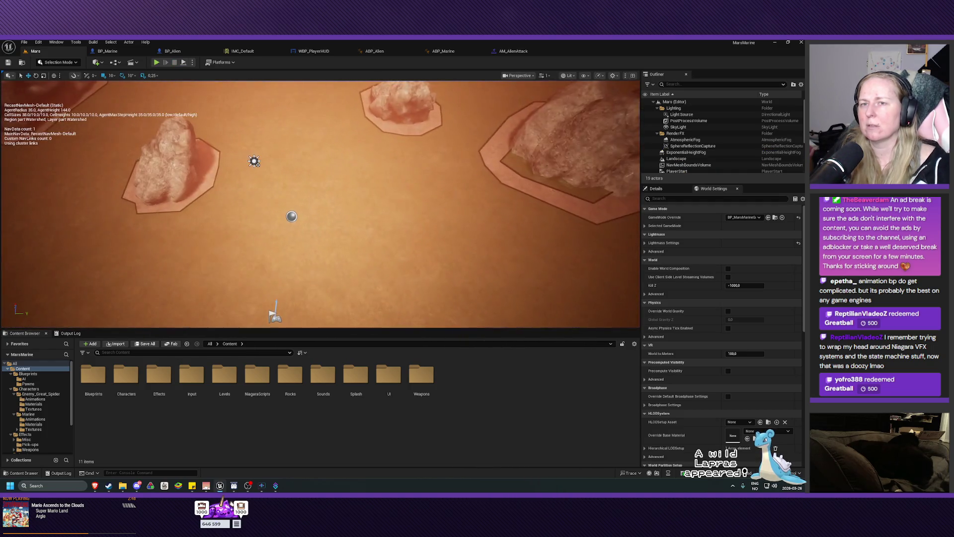
{"action": "left_click", "coordinate": [107, 50]}
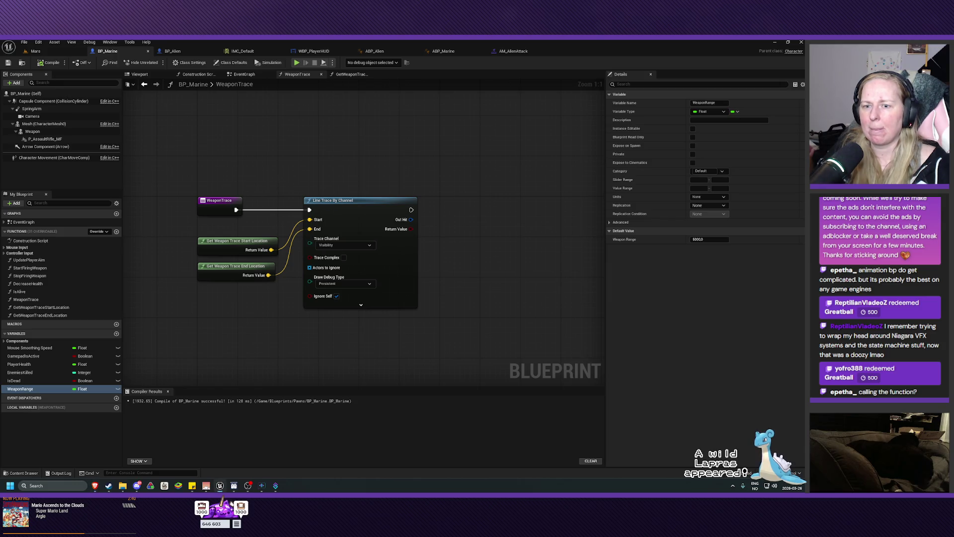
Look inside the GetWeaponTraceEndLocation function, then move on to BP_Marine's EventGraph.
{"action": "left_click_drag", "start_coordinate": [247, 201], "coordinate": [265, 201]}
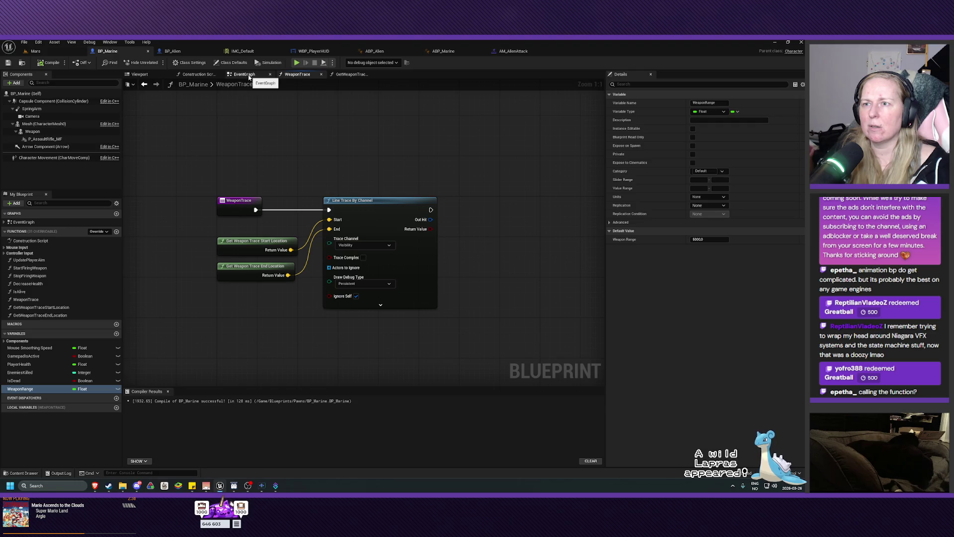
{"action": "double_click", "coordinate": [252, 274]}
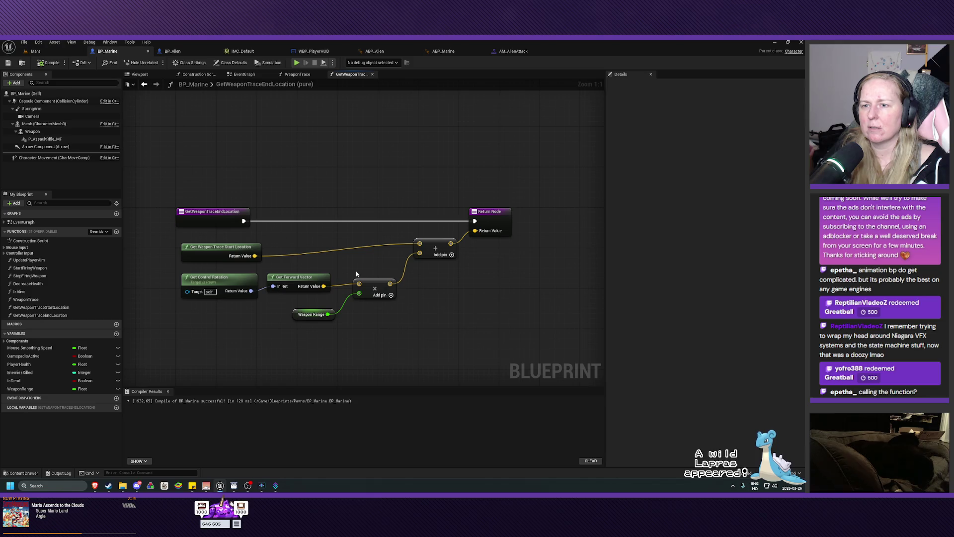
{"action": "left_click", "coordinate": [296, 75]}
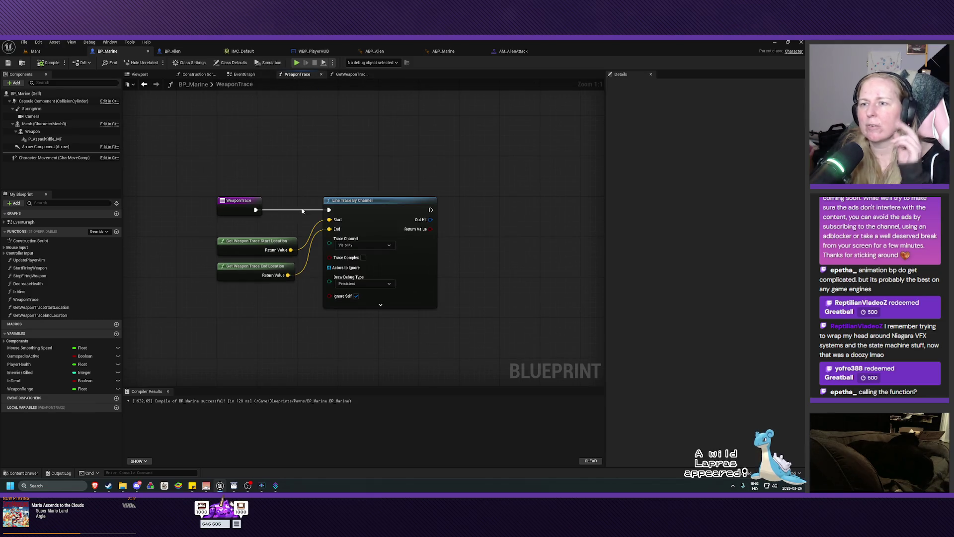
{"action": "left_click", "coordinate": [253, 76]}
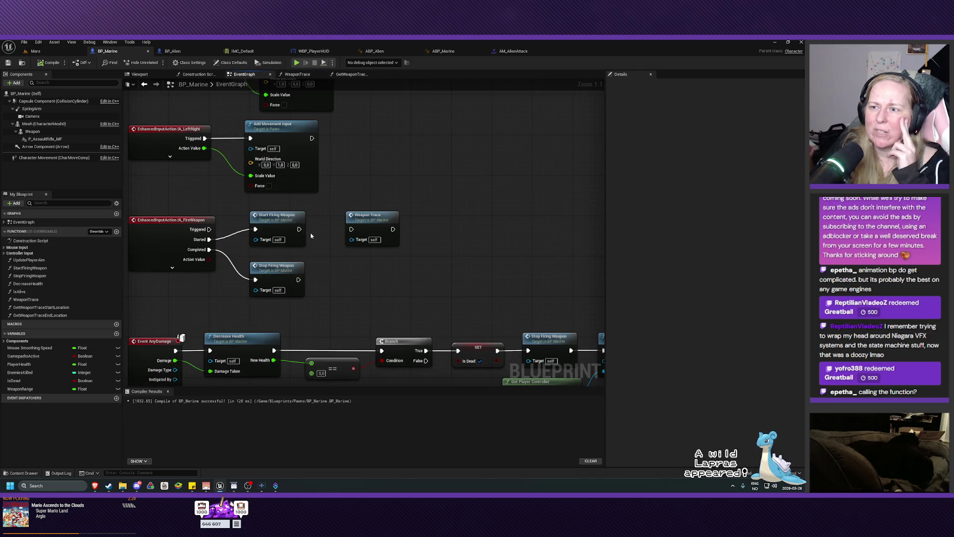
Wire Start Firing Weapon's exec output into Weapon Trace, compile, and play-test the Mars level.
{"action": "left_click_drag", "start_coordinate": [299, 229], "coordinate": [351, 229]}
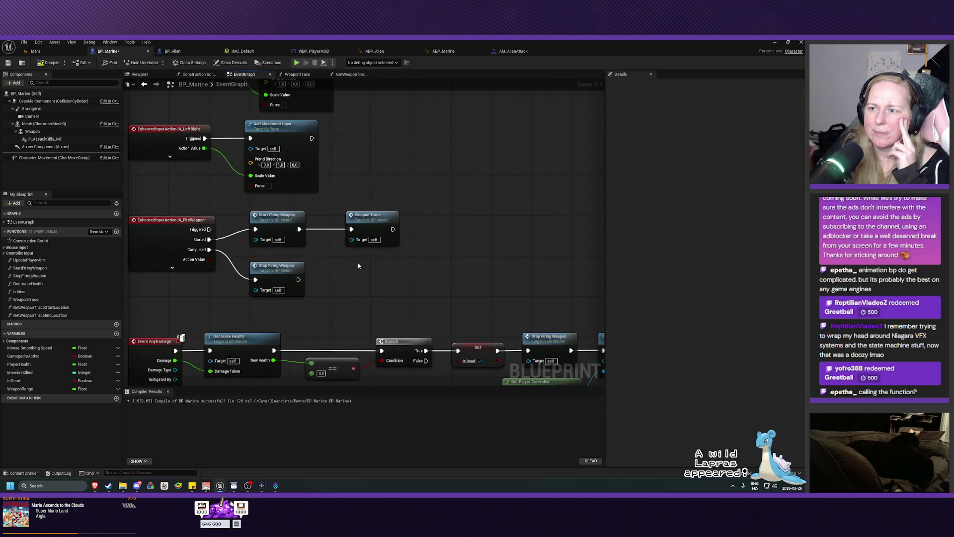
{"action": "left_click", "coordinate": [8, 63]}
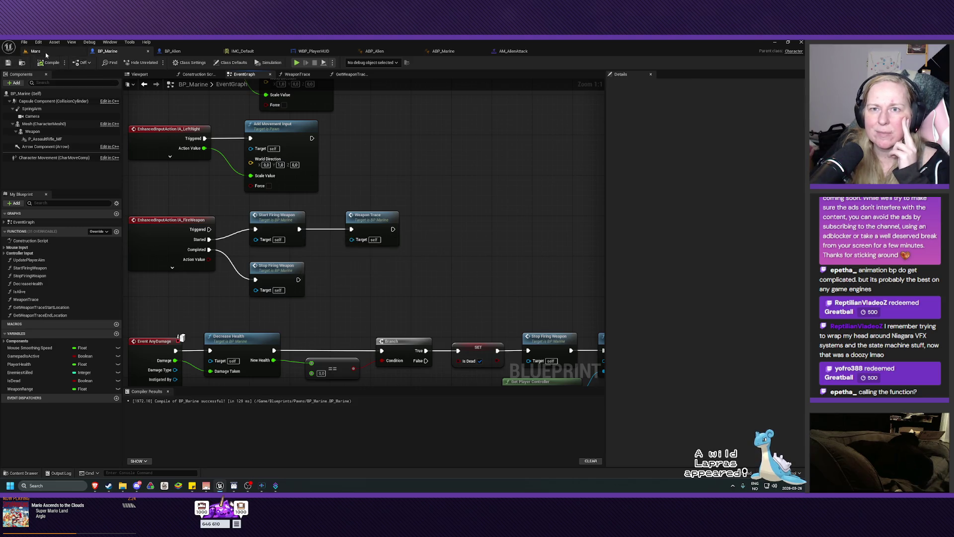
{"action": "left_click", "coordinate": [35, 51]}
{"action": "left_click", "coordinate": [155, 62]}
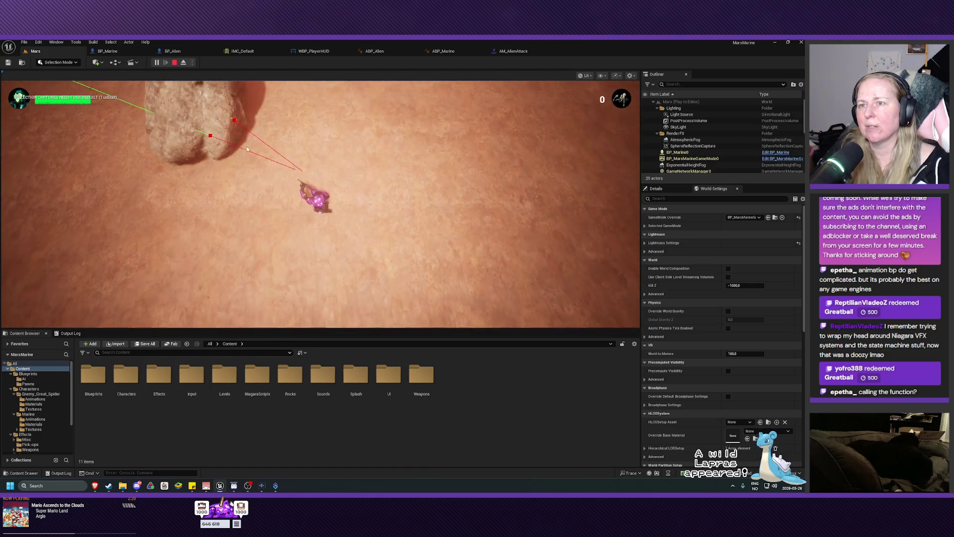
Stop the play-test, revisit BP_Marine's WeaponTrace graph, and relaunch play in the Mars level.
{"action": "key", "text": "Escape"}
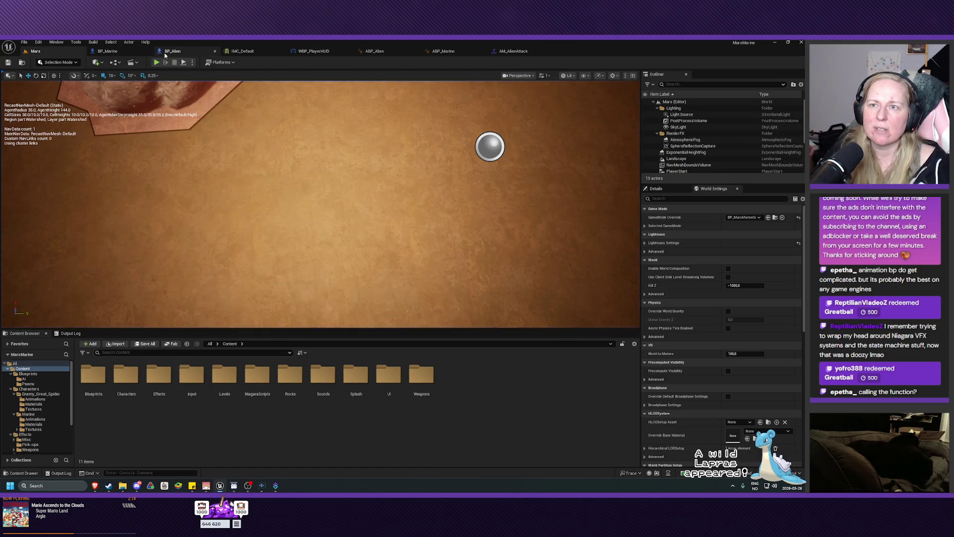
{"action": "left_click", "coordinate": [107, 50]}
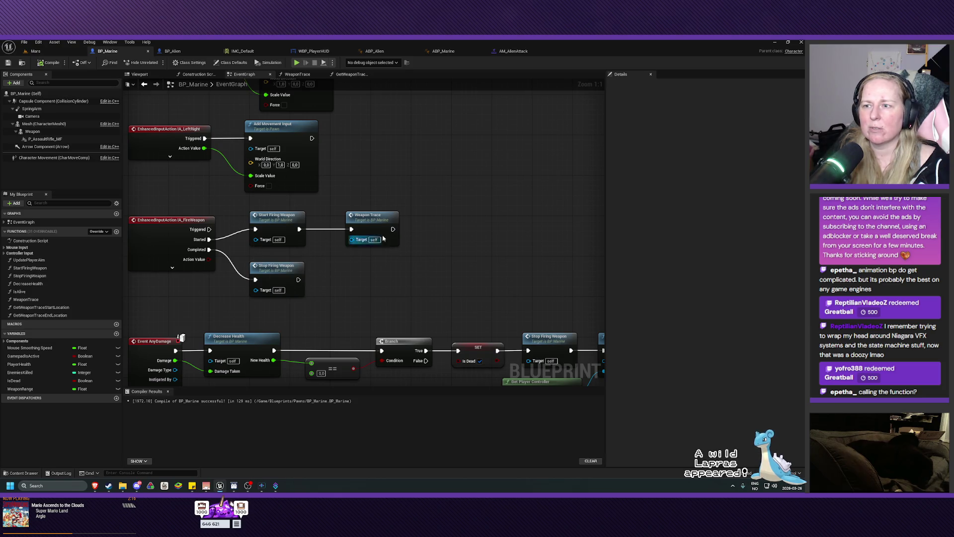
{"action": "left_click", "coordinate": [297, 74]}
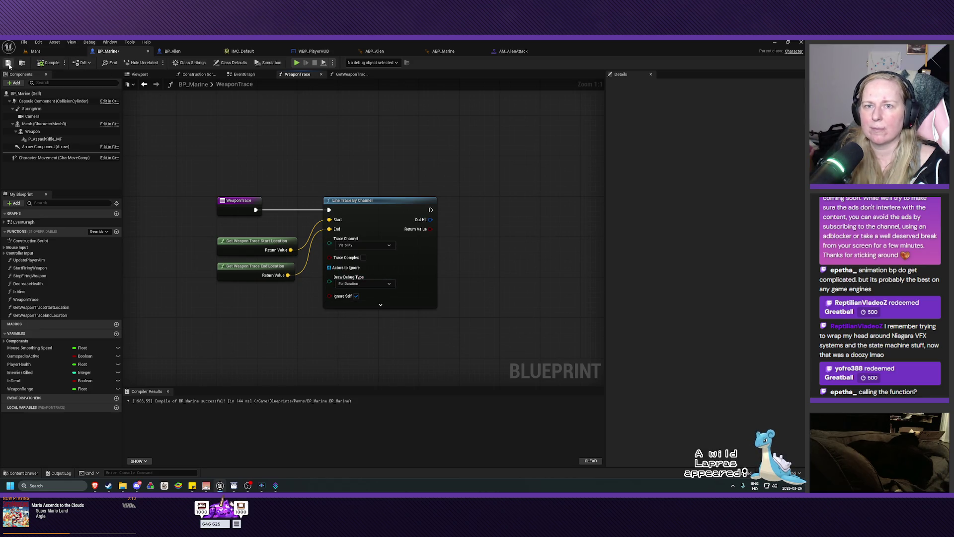
{"action": "left_click", "coordinate": [47, 52]}
{"action": "key", "text": "alt+p"}
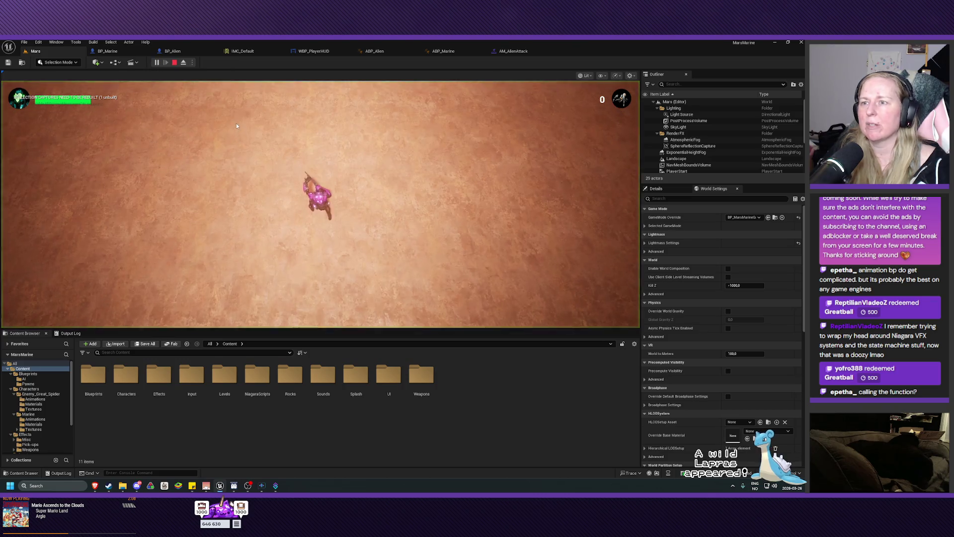
Walk the marine toward the rocks and fire at one to draw debug trace lines.
{"action": "key", "text": "w"}
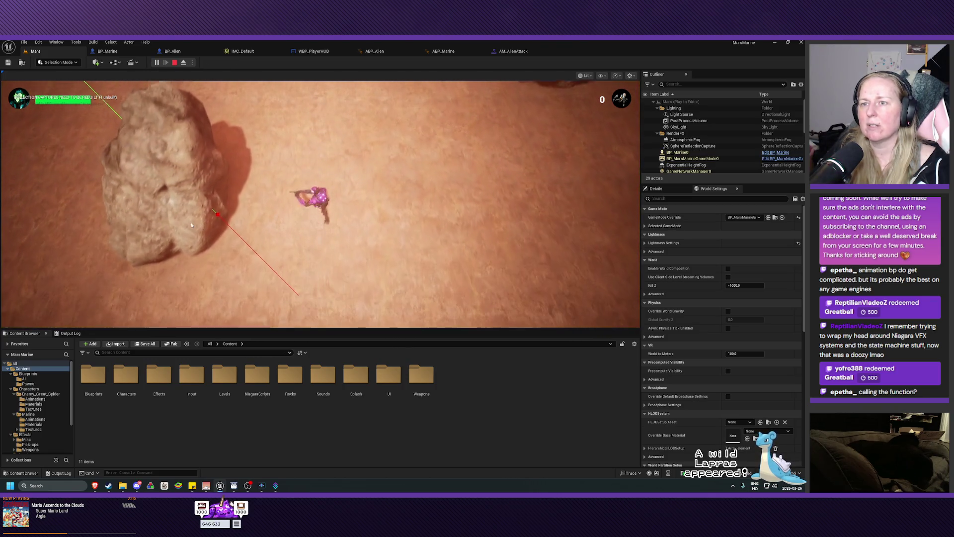
{"action": "left_click", "coordinate": [182, 234]}
{"action": "key", "text": "s"}
{"action": "key", "text": "a"}
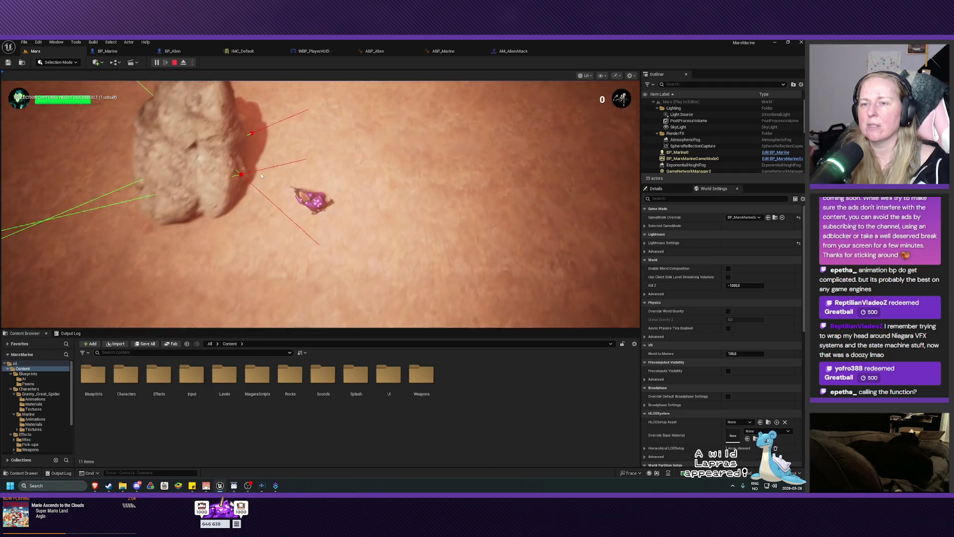
{"action": "key", "text": "w"}
{"action": "key", "text": "a"}
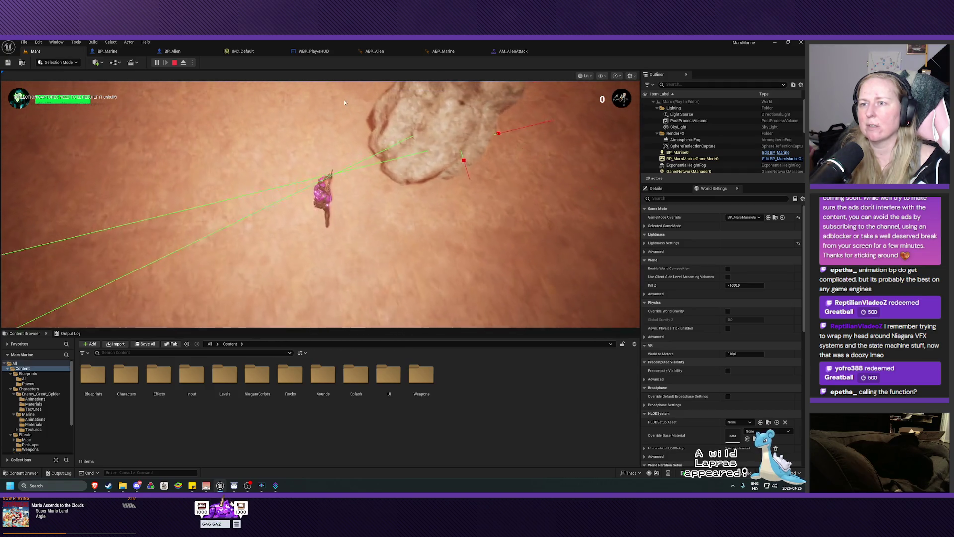
{"action": "key", "text": "s"}
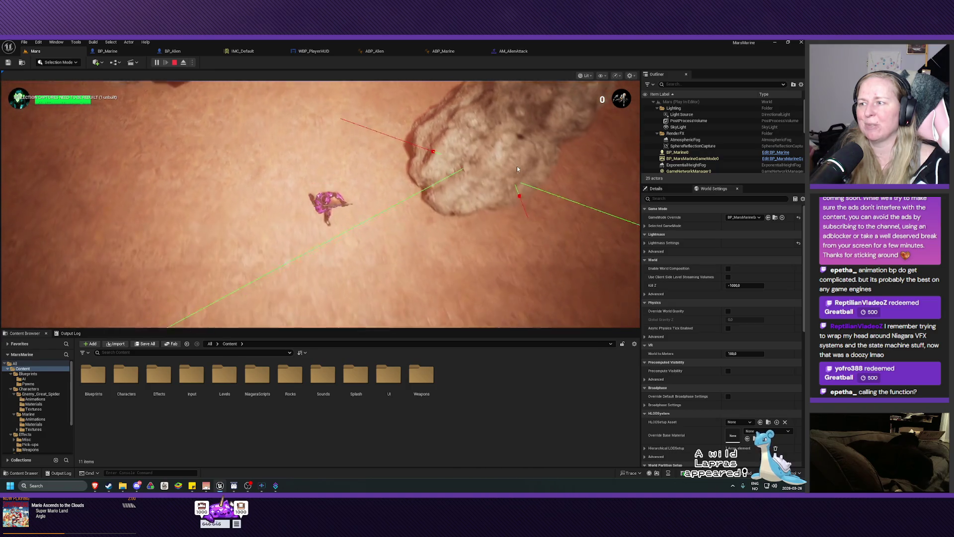
{"action": "key", "text": "d"}
{"action": "key", "text": "s"}
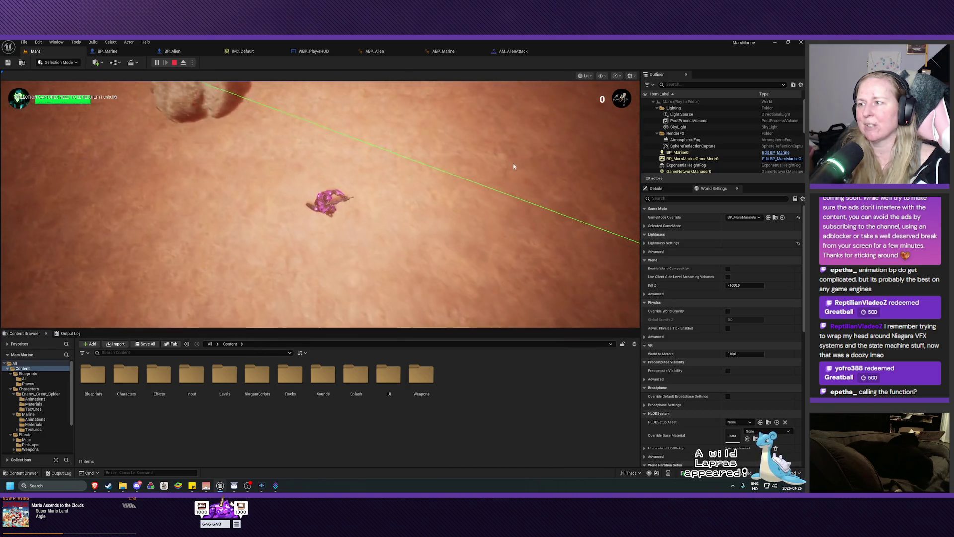
Keep moving the marine among the lower rocks, then end the play session.
{"action": "key", "text": "s"}
{"action": "key", "text": "d"}
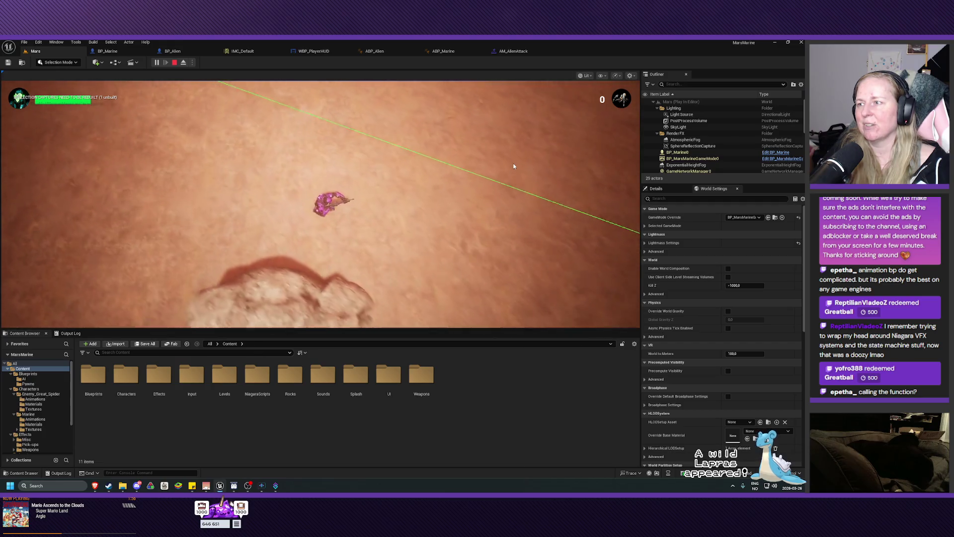
{"action": "key", "text": "a"}
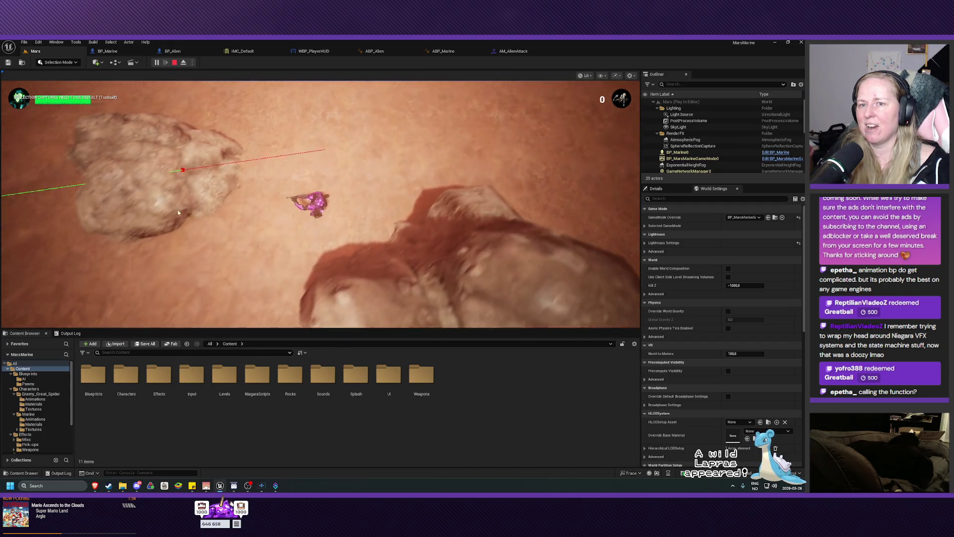
{"action": "key", "text": "a"}
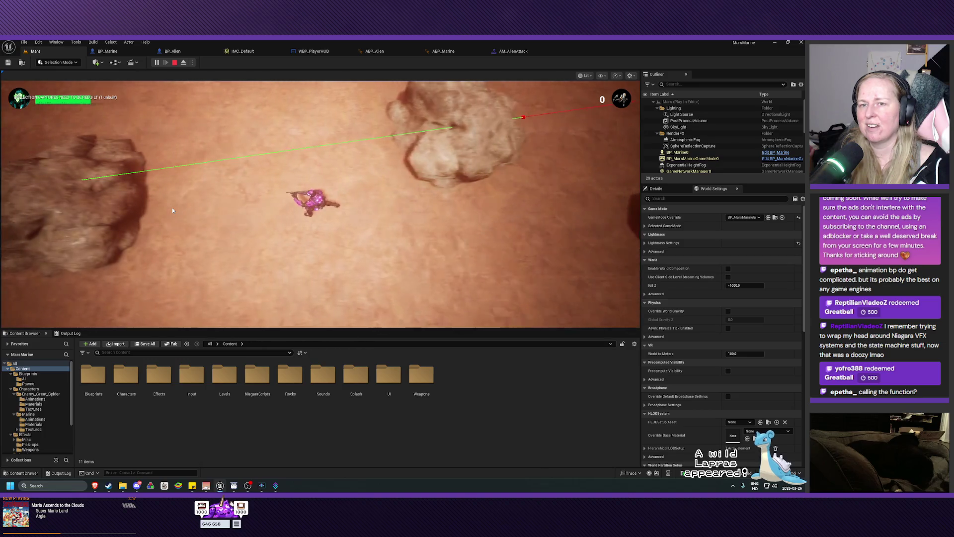
{"action": "key", "text": "a"}
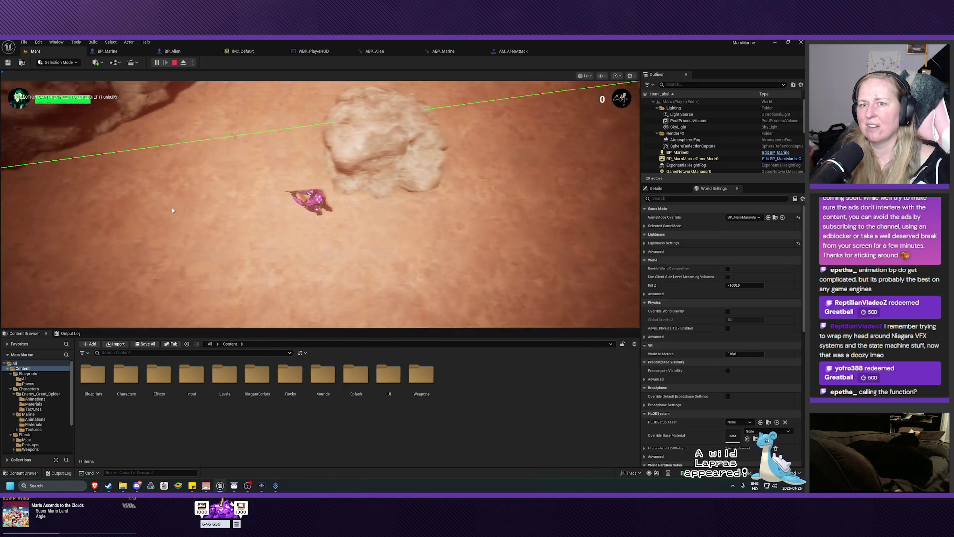
{"action": "key", "text": "d"}
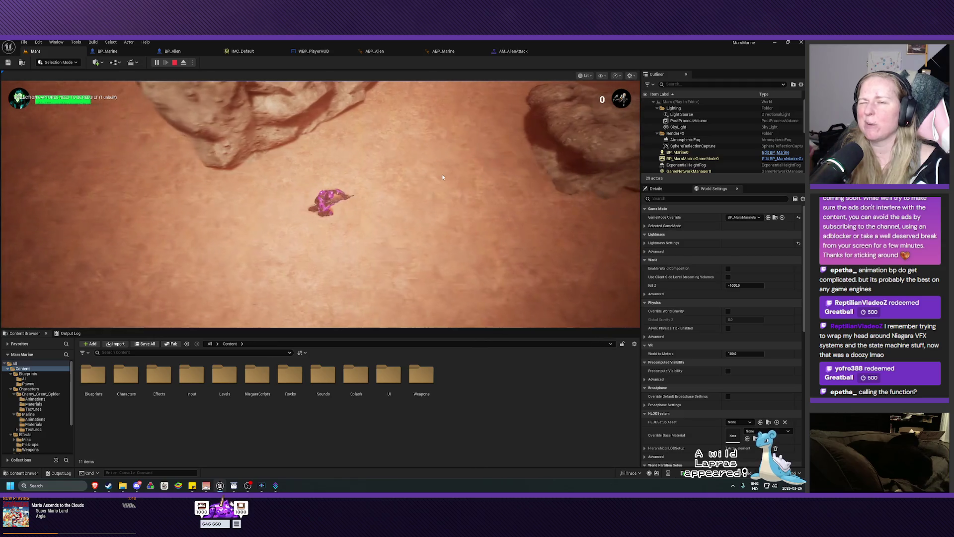
{"action": "key", "text": "d"}
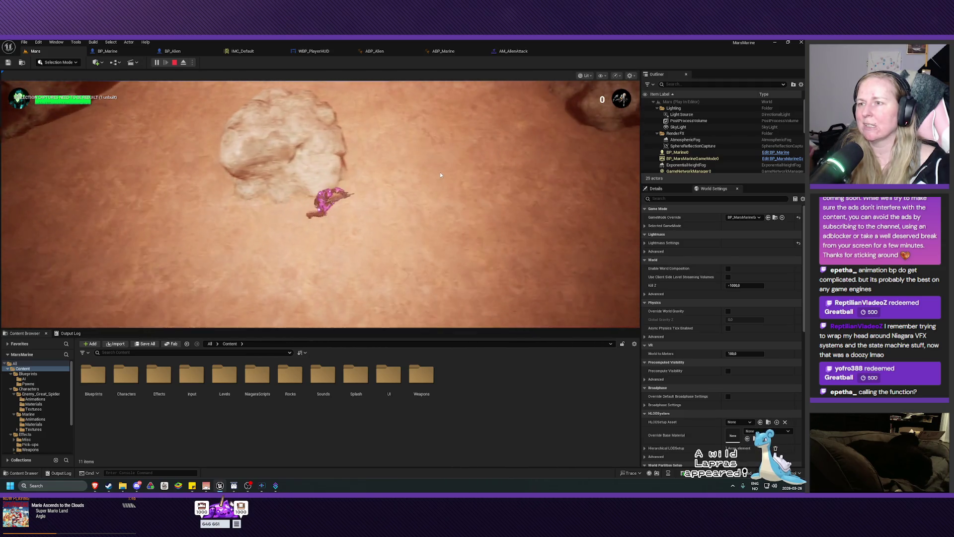
{"action": "key", "text": "a"}
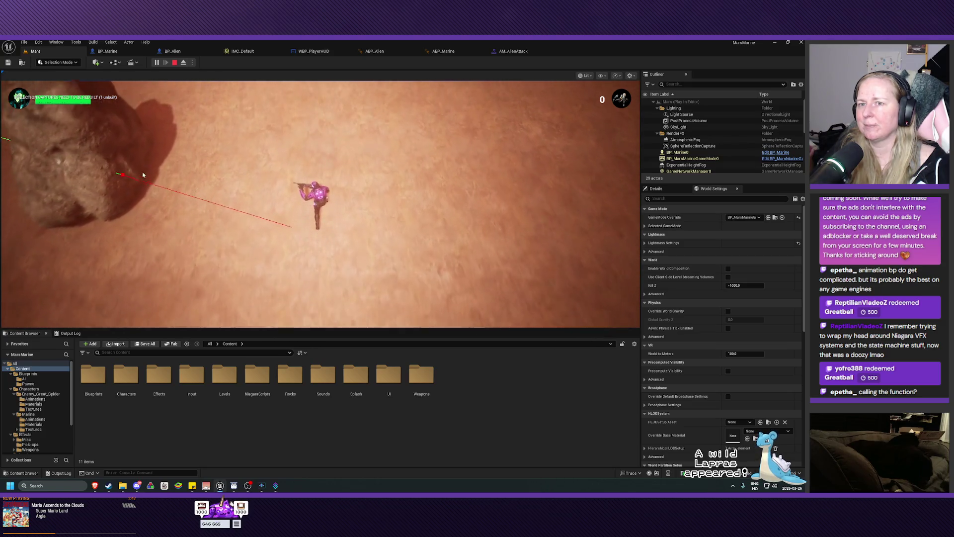
{"action": "key", "text": "Escape"}
{"action": "scroll", "coordinate": [170, 279], "scroll_direction": "down", "scroll_amount": 5}
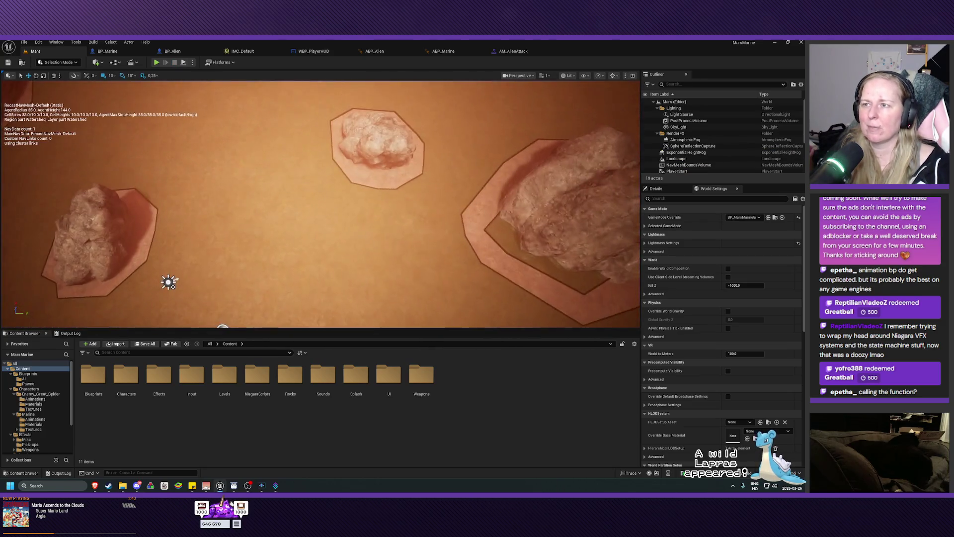
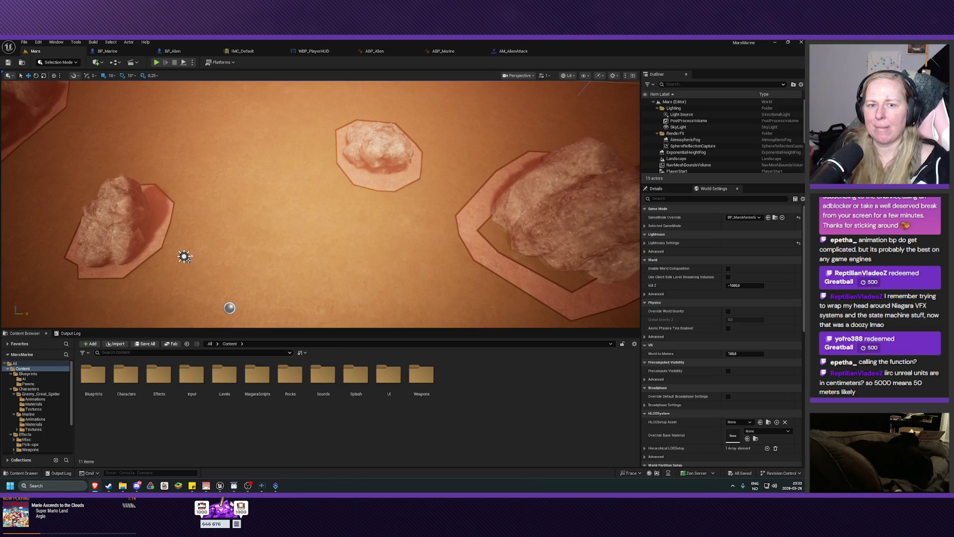
Set BP_Marine's WeaponRange default to 2000, save, and return to the Mars level.
{"action": "left_click", "coordinate": [110, 51]}
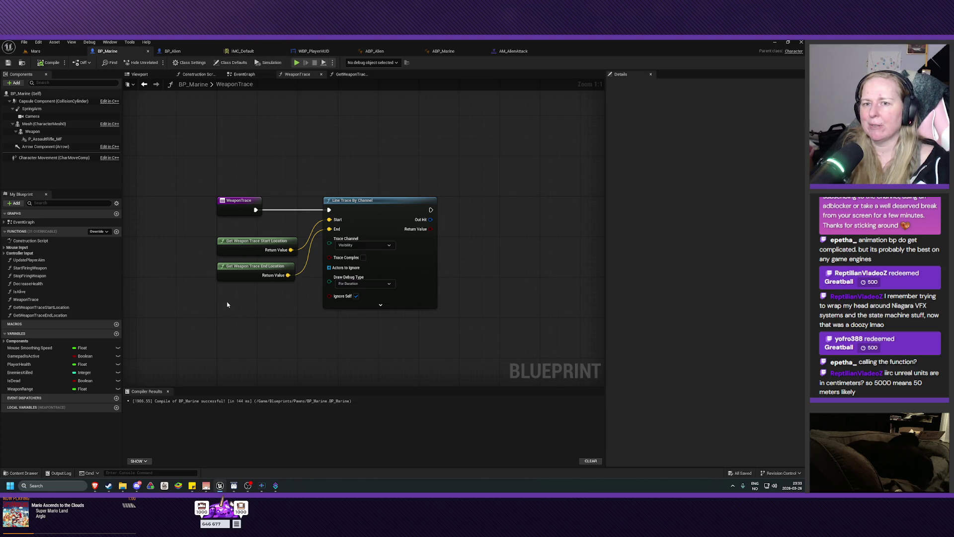
{"action": "left_click", "coordinate": [23, 389]}
{"action": "left_click", "coordinate": [706, 239]}
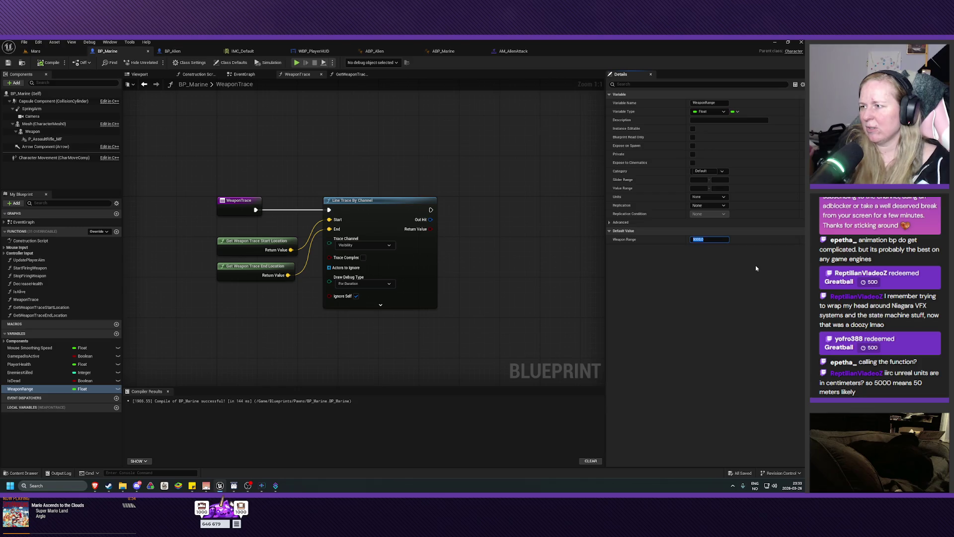
{"action": "type", "text": "00"}
{"action": "key", "text": "Return"}
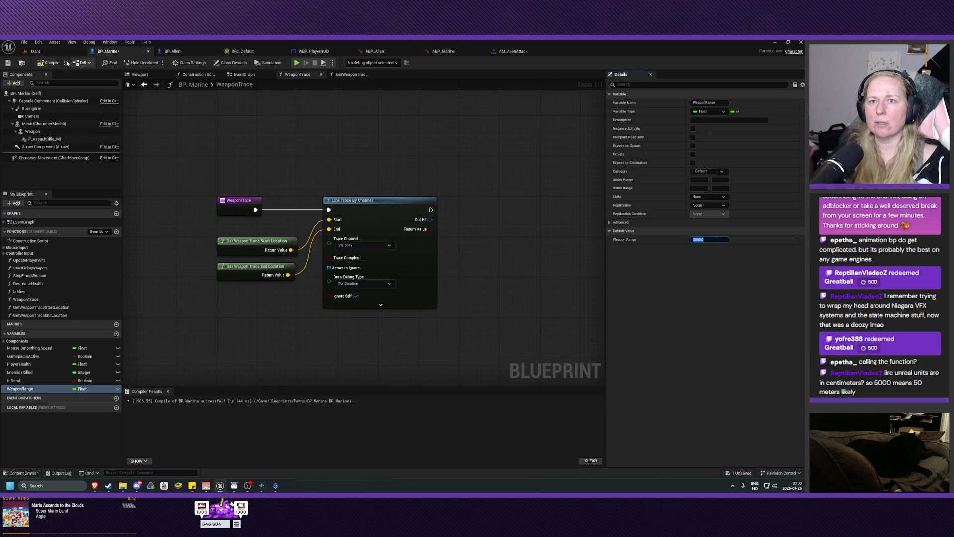
{"action": "left_click", "coordinate": [8, 62]}
{"action": "left_click", "coordinate": [50, 52]}
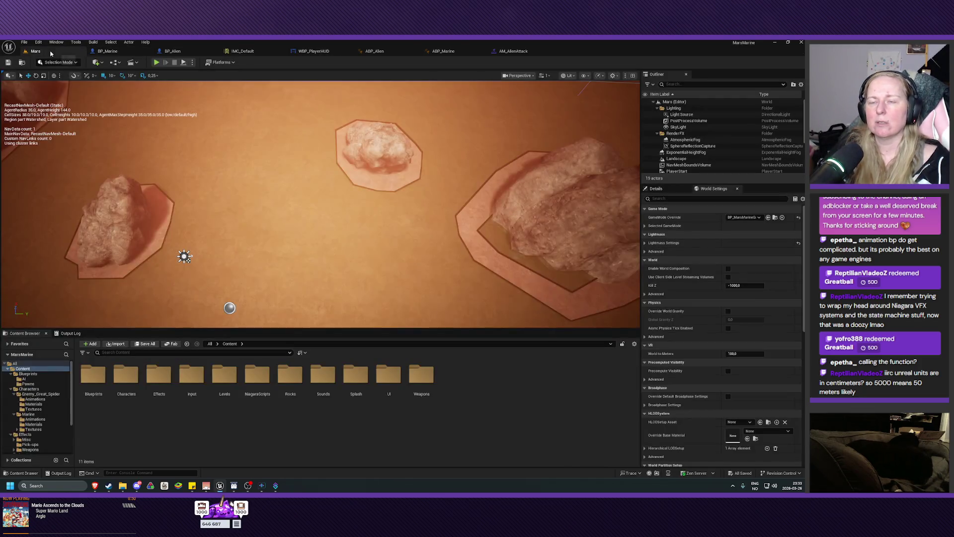
{"action": "key", "text": "alt+p"}
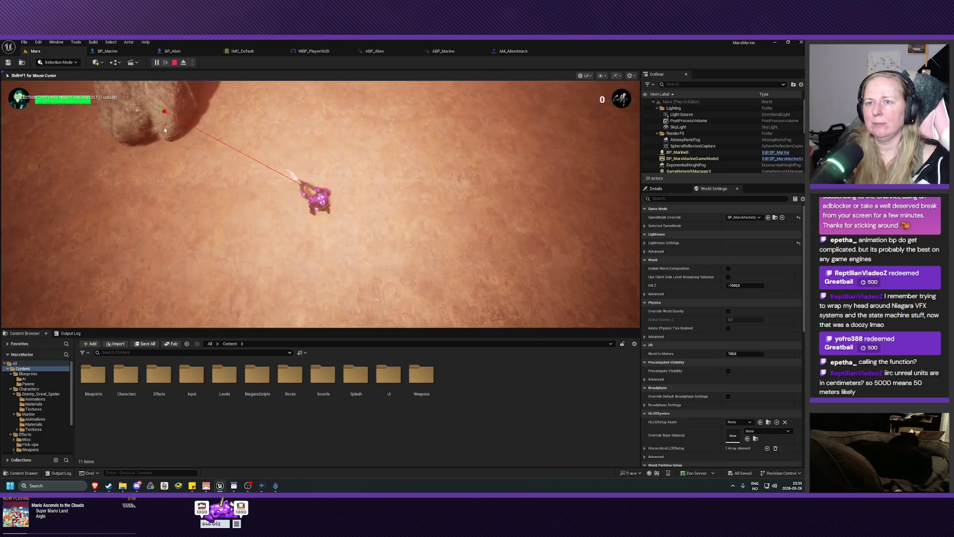
{"action": "key", "text": "w"}
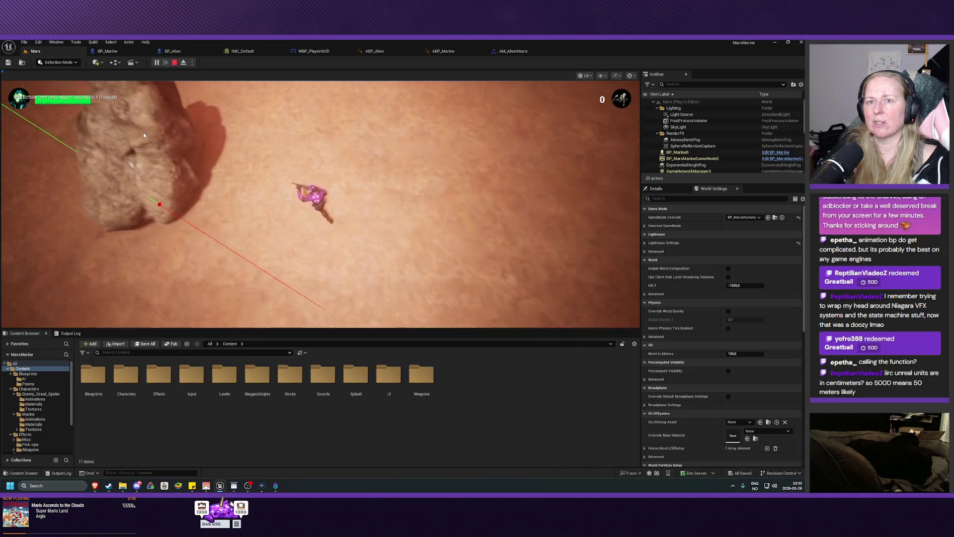
{"action": "key", "text": "s"}
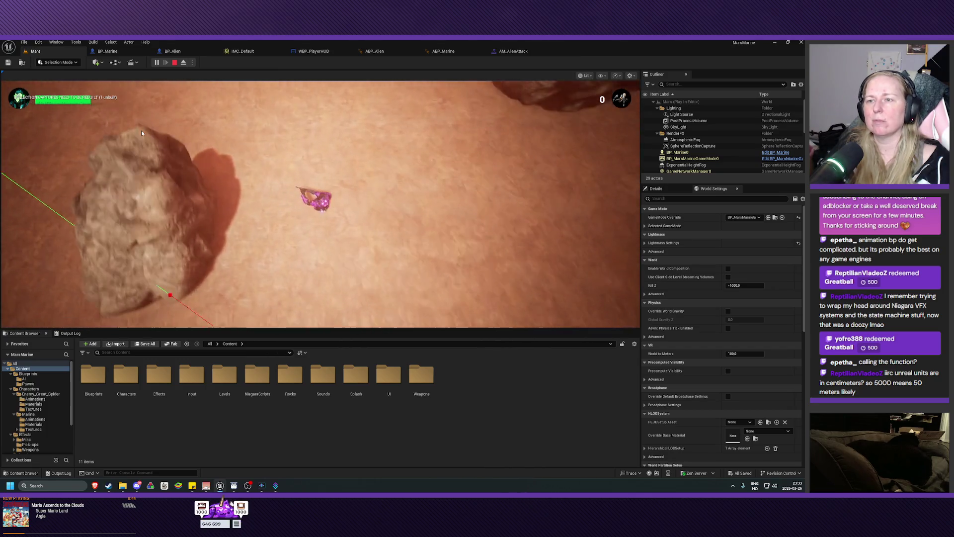
{"action": "key", "text": "a"}
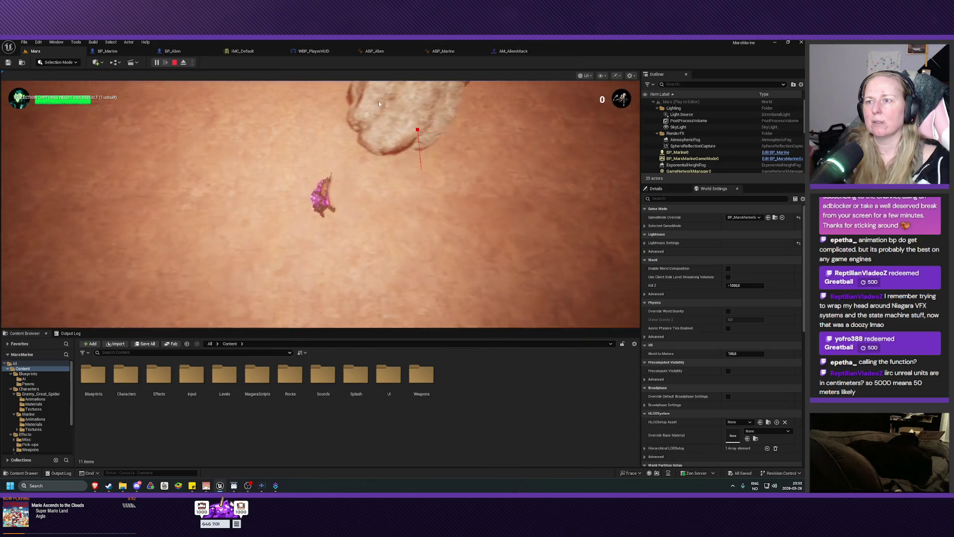
{"action": "key", "text": "w"}
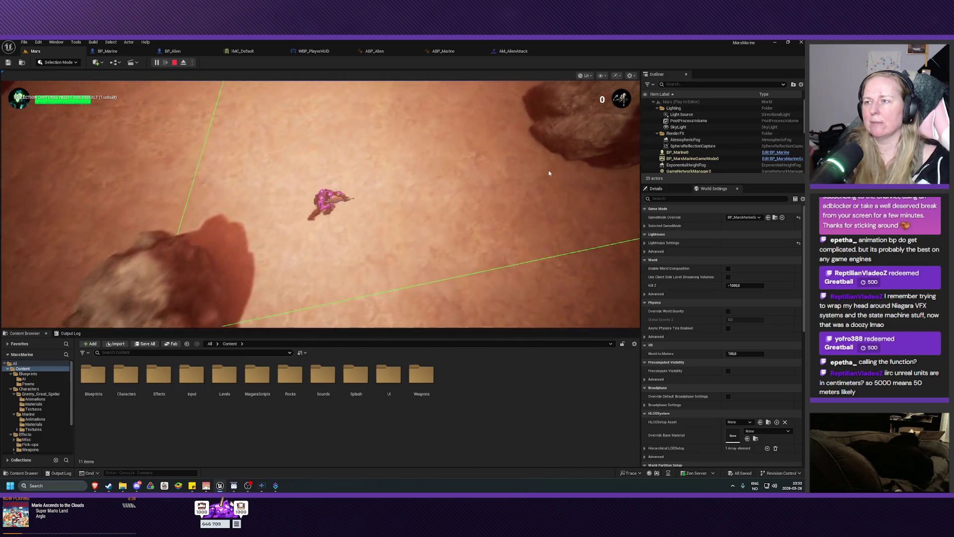
{"action": "left_click", "coordinate": [549, 173]}
{"action": "key", "text": "d"}
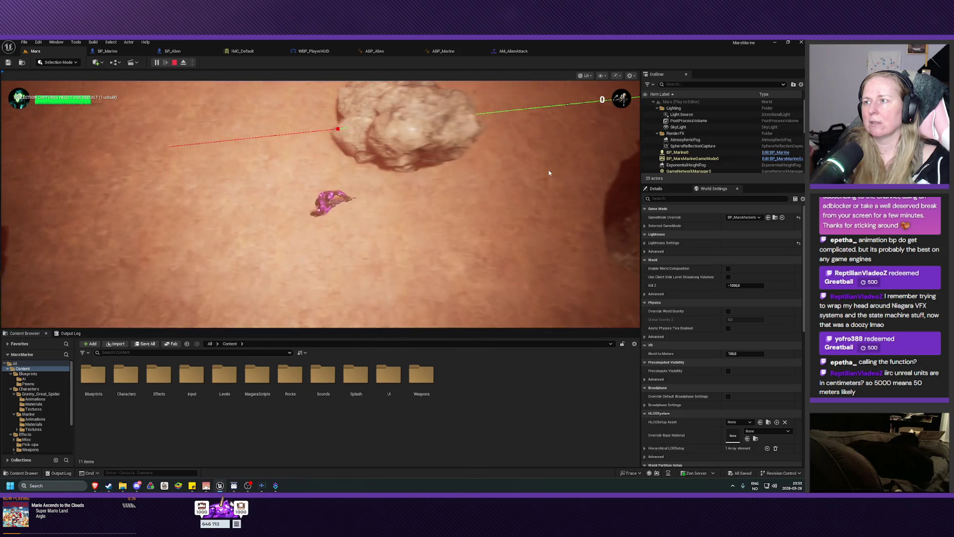
{"action": "key", "text": "d"}
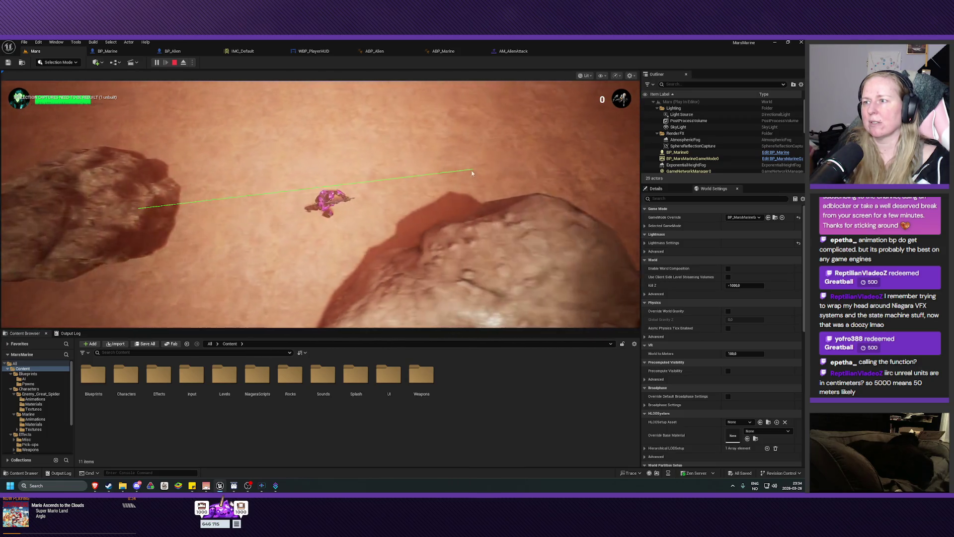
{"action": "key", "text": "s"}
{"action": "key", "text": "a"}
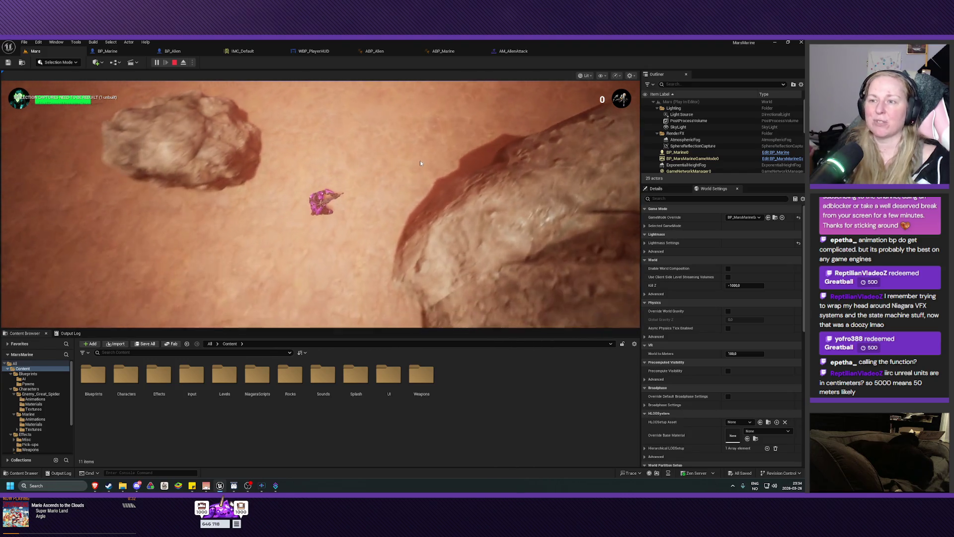
{"action": "key", "text": "s"}
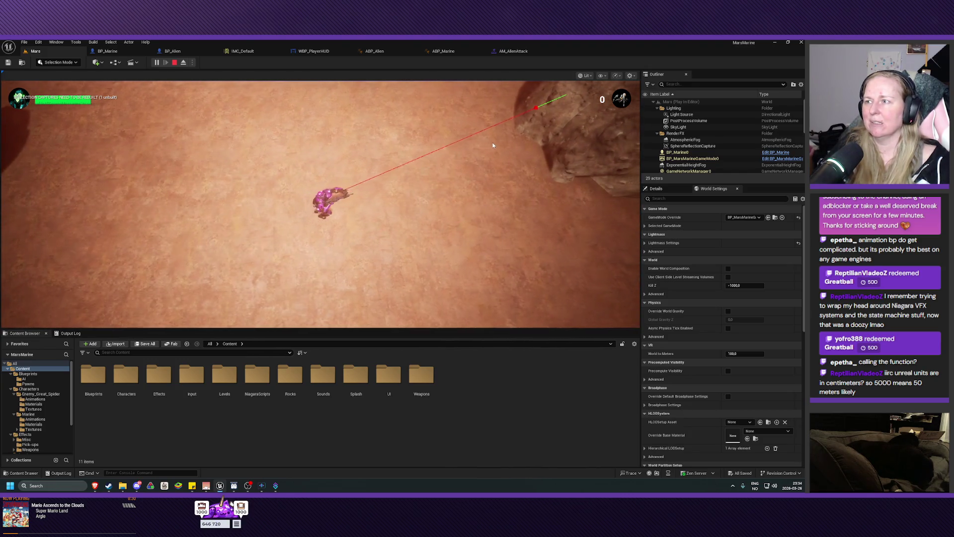
{"action": "key", "text": "w"}
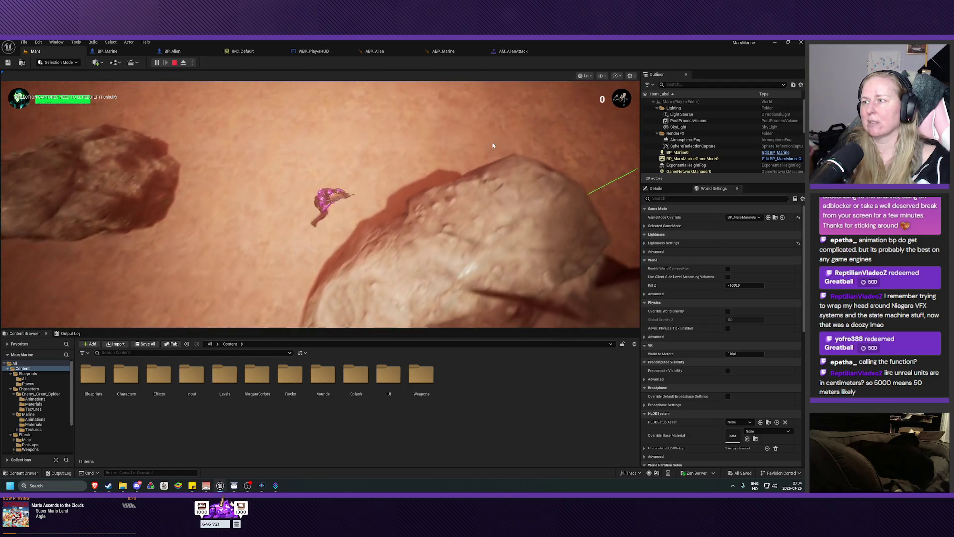
{"action": "key", "text": "s"}
{"action": "key", "text": "a"}
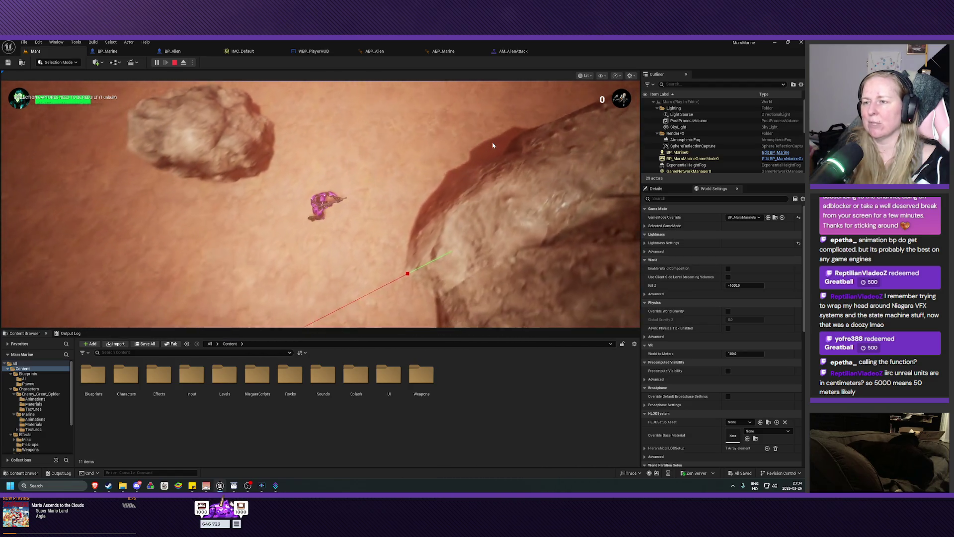
{"action": "key", "text": "Escape"}
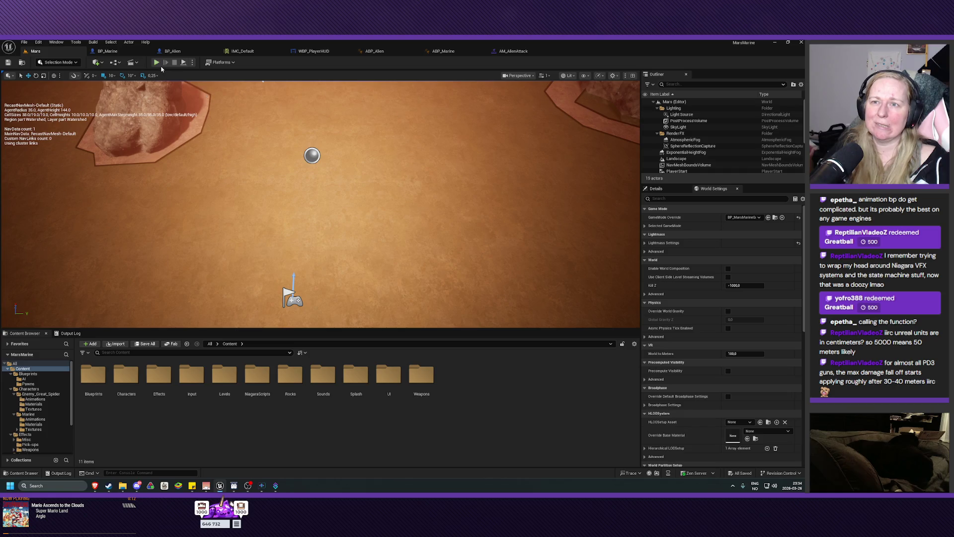
{"action": "left_click", "coordinate": [157, 63]}
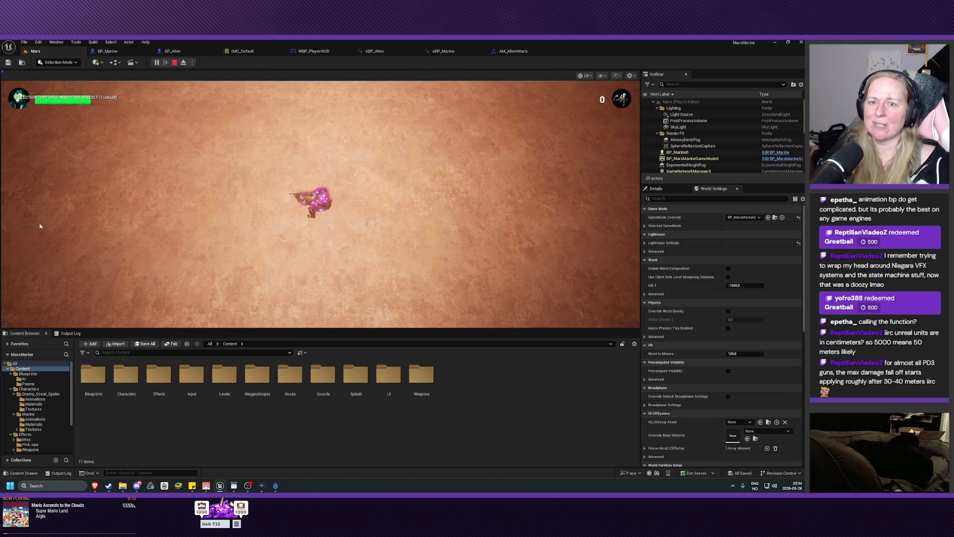
{"action": "left_click", "coordinate": [17, 204]}
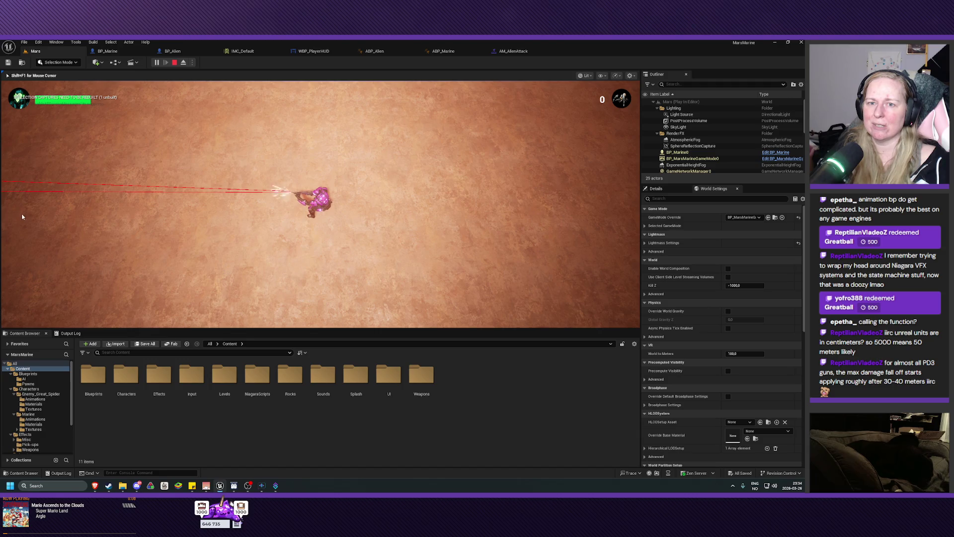
{"action": "key", "text": "a"}
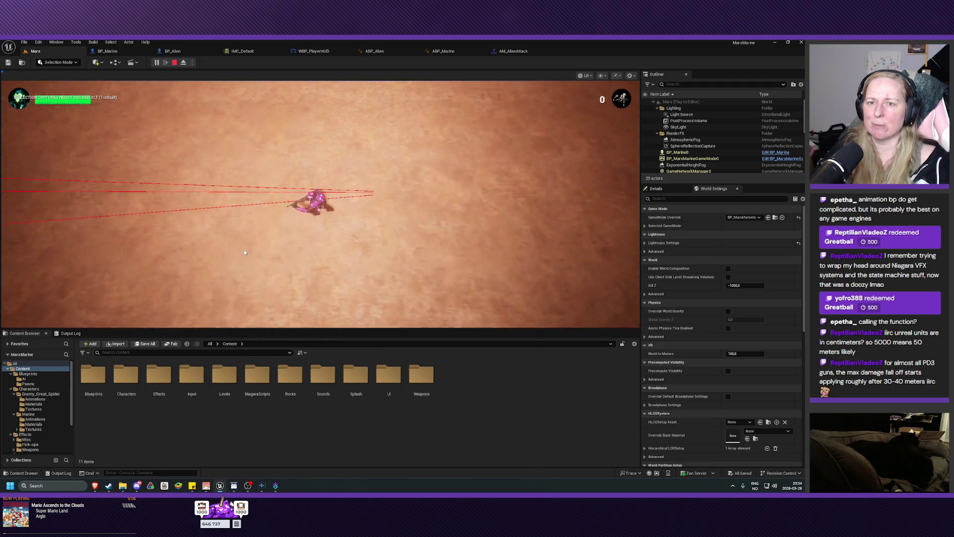
{"action": "key", "text": "a"}
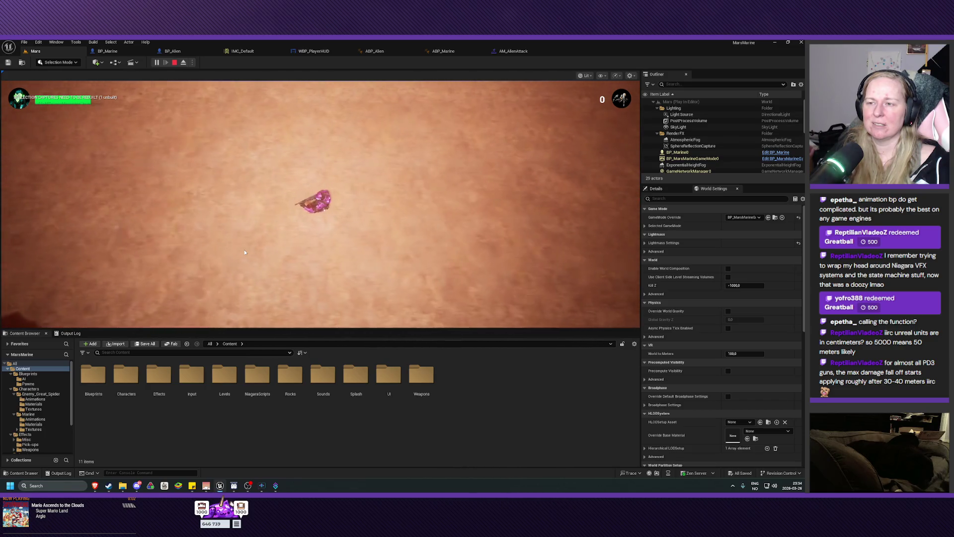
{"action": "key", "text": "d"}
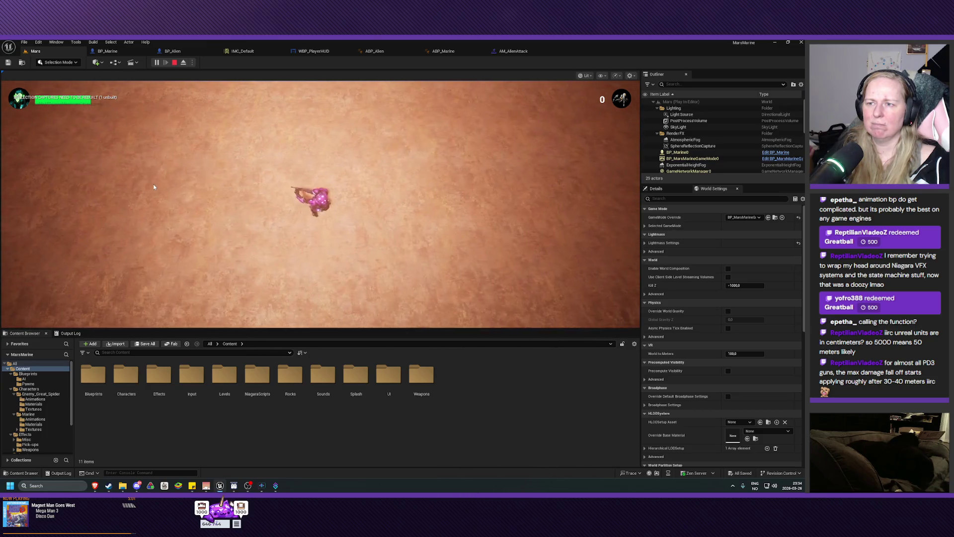
{"action": "key", "text": "Escape"}
{"action": "scroll", "coordinate": [243, 203], "scroll_direction": "down", "scroll_amount": 5}
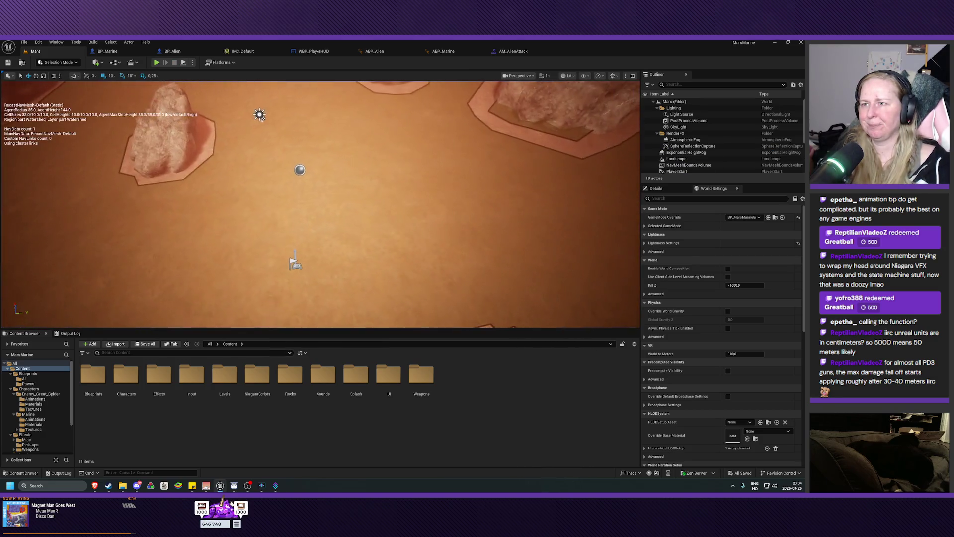
{"action": "scroll", "coordinate": [320, 203], "scroll_direction": "down", "scroll_amount": 2}
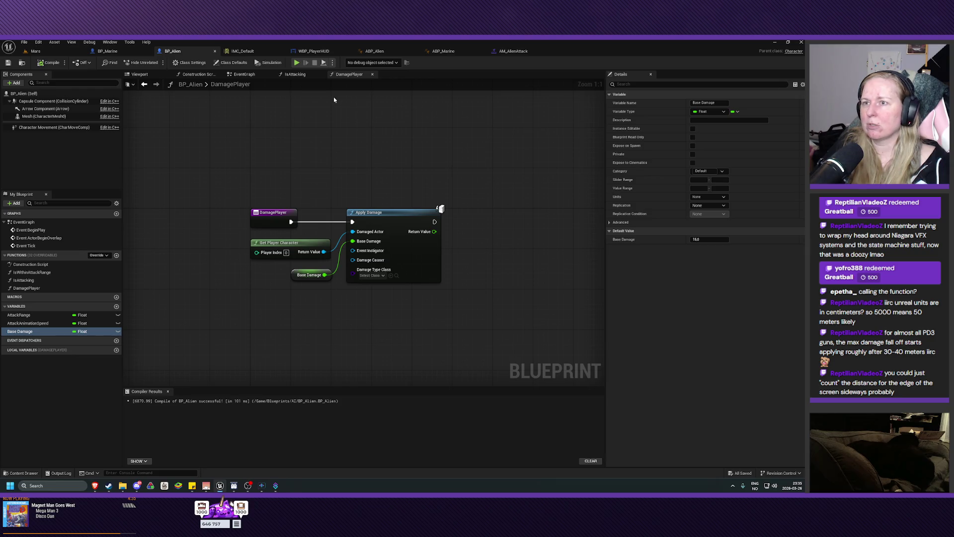
Switch to BP_Alien's EventGraph and pan to view the tick and attack logic.
{"action": "left_click", "coordinate": [247, 75]}
{"action": "mouse_move", "coordinate": [355, 165]}
{"action": "left_mouse_down"}
{"action": "mouse_move", "coordinate": [369, 154]}
{"action": "mouse_move", "coordinate": [376, 179]}
{"action": "mouse_move", "coordinate": [377, 163]}
{"action": "mouse_move", "coordinate": [308, 176]}
{"action": "mouse_move", "coordinate": [398, 134]}
{"action": "mouse_move", "coordinate": [404, 116]}
{"action": "left_mouse_up"}
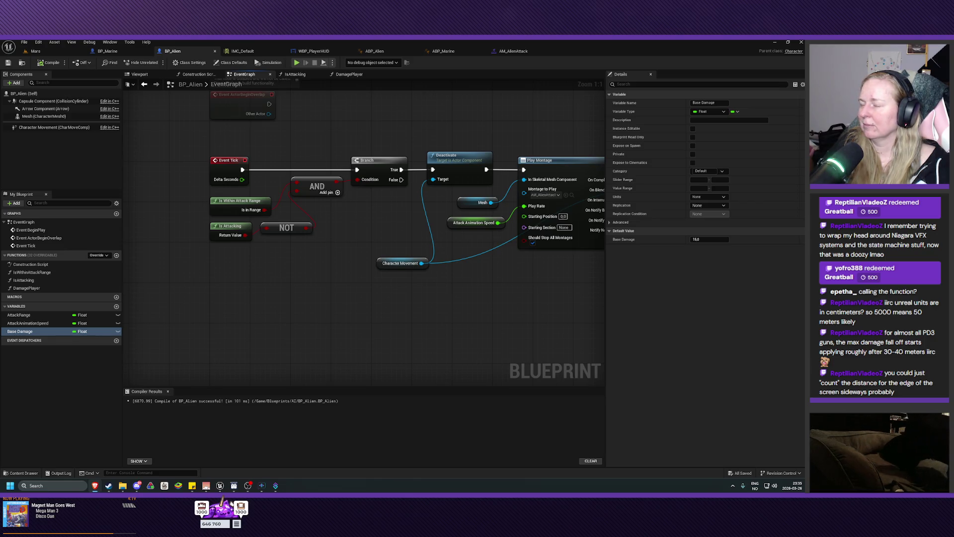
Add an Event AnyDamage node below the Event Tick logic and compile BP_Alien.
{"action": "right_click", "coordinate": [220, 318]}
{"action": "type", "text": "a"}
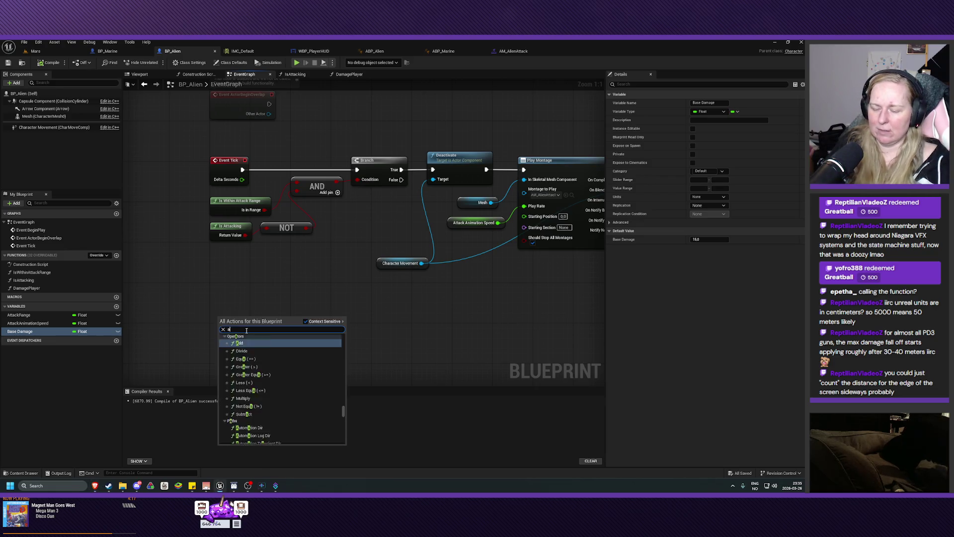
{"action": "type", "text": "ny damage"}
{"action": "left_click", "coordinate": [263, 354]}
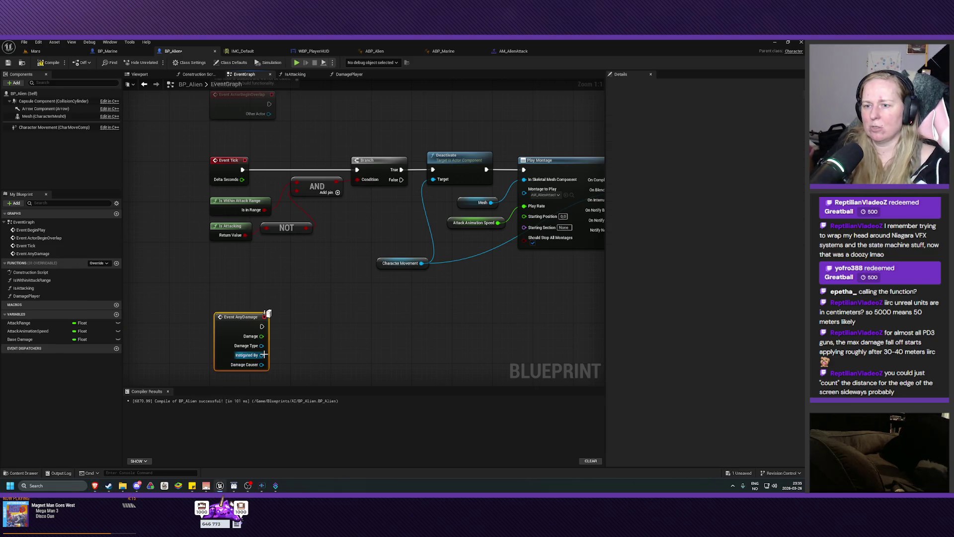
{"action": "left_click_drag", "start_coordinate": [246, 323], "coordinate": [240, 293]}
{"action": "left_click", "coordinate": [319, 337]}
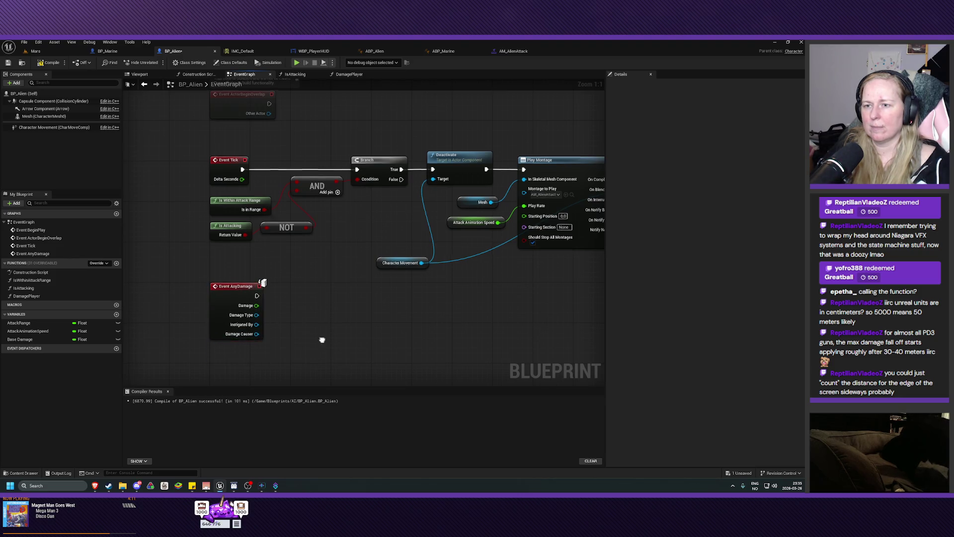
{"action": "left_click_drag", "start_coordinate": [320, 337], "coordinate": [327, 306]}
{"action": "left_click", "coordinate": [50, 62]}
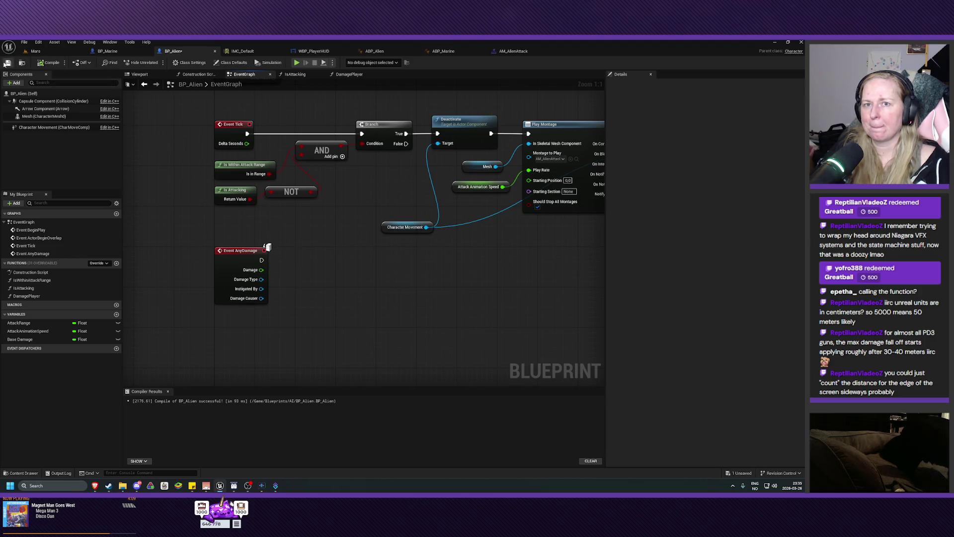
{"action": "left_click_drag", "start_coordinate": [326, 284], "coordinate": [313, 272]}
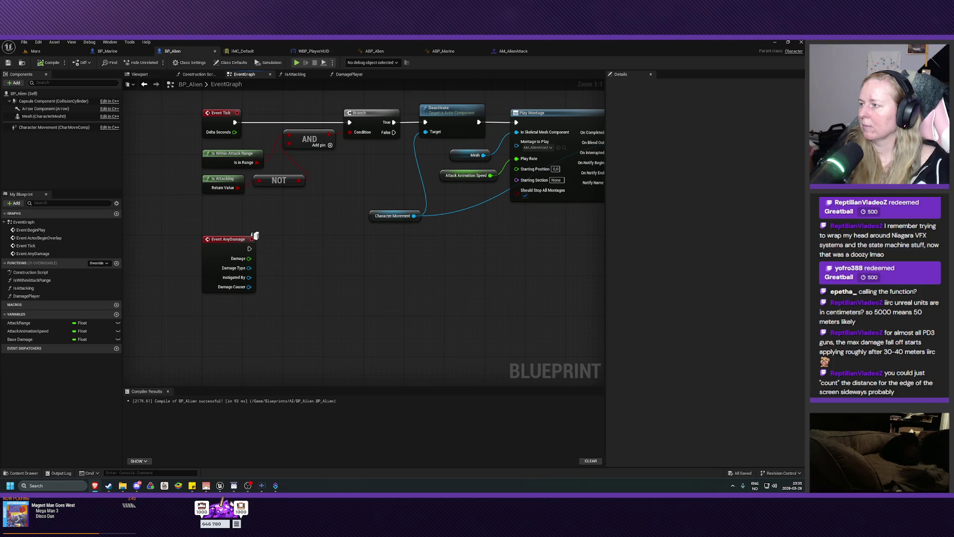
{"action": "mouse_move", "coordinate": [341, 267]}
{"action": "left_mouse_down"}
{"action": "mouse_move", "coordinate": [340, 299]}
{"action": "mouse_move", "coordinate": [330, 302]}
{"action": "mouse_move", "coordinate": [321, 260]}
{"action": "left_mouse_up"}
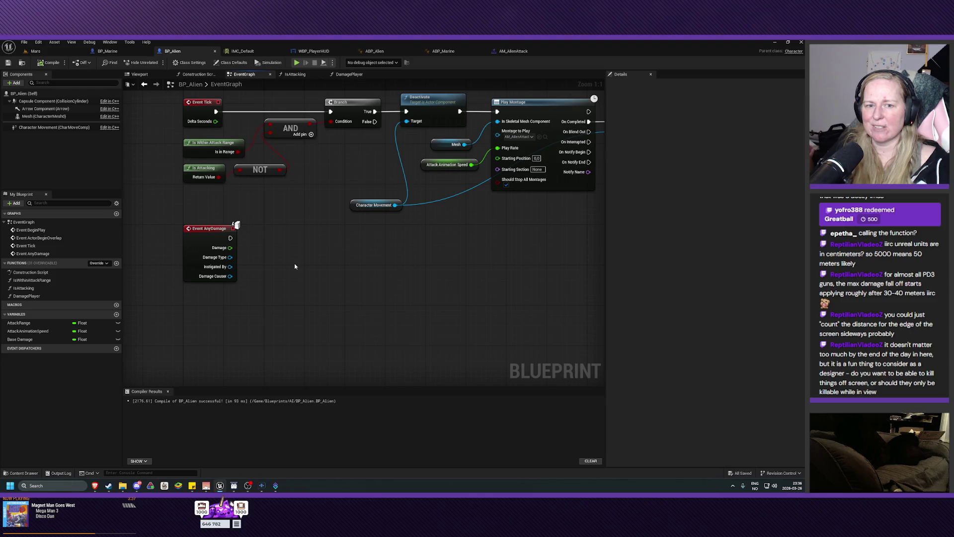
{"action": "mouse_move", "coordinate": [295, 245]}
{"action": "left_mouse_down"}
{"action": "mouse_move", "coordinate": [321, 284]}
{"action": "mouse_move", "coordinate": [320, 324]}
{"action": "mouse_move", "coordinate": [300, 209]}
{"action": "mouse_move", "coordinate": [315, 208]}
{"action": "mouse_move", "coordinate": [315, 219]}
{"action": "left_mouse_up"}
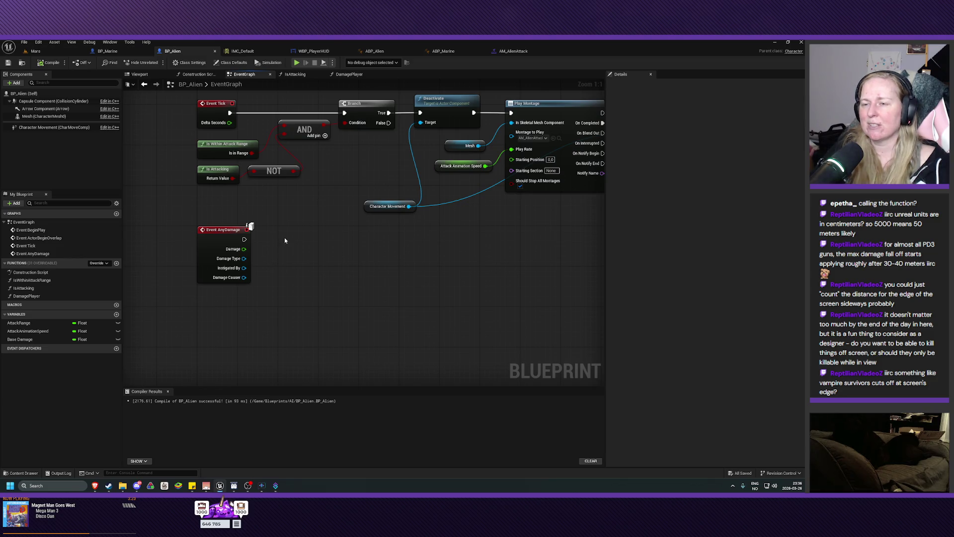
{"action": "left_click_drag", "start_coordinate": [285, 240], "coordinate": [290, 248]}
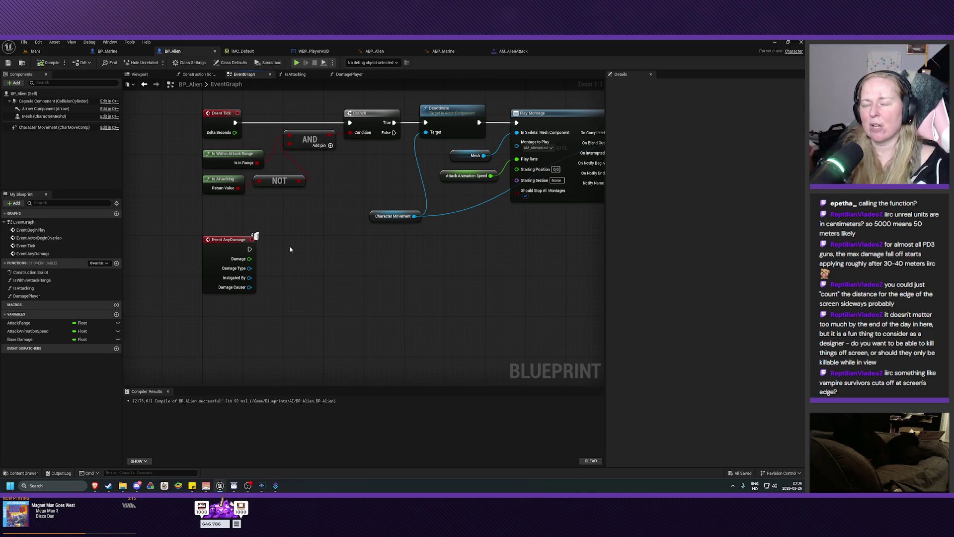
{"action": "left_click_drag", "start_coordinate": [290, 249], "coordinate": [270, 237]}
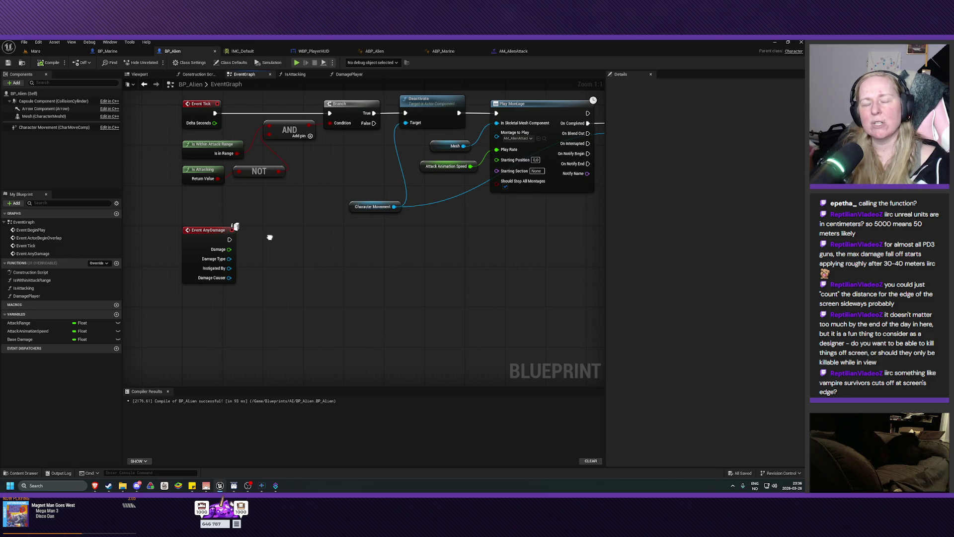
{"action": "left_click_drag", "start_coordinate": [270, 237], "coordinate": [266, 225]}
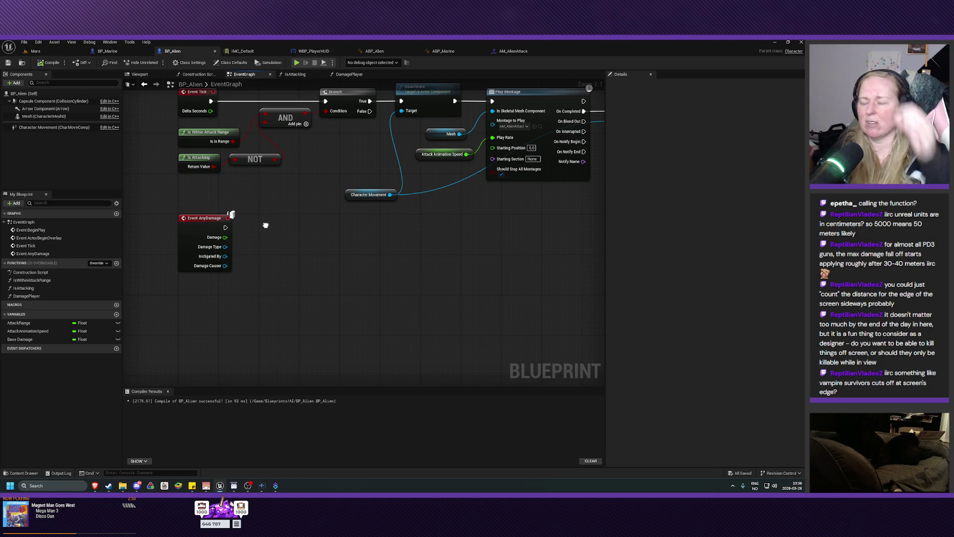
{"action": "left_click_drag", "start_coordinate": [266, 225], "coordinate": [267, 243]}
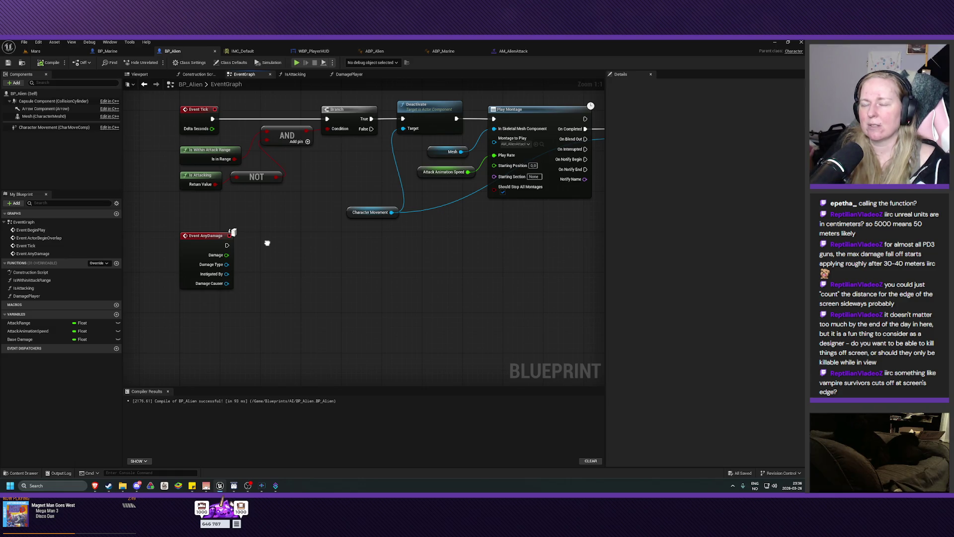
{"action": "left_click_drag", "start_coordinate": [267, 243], "coordinate": [292, 234]}
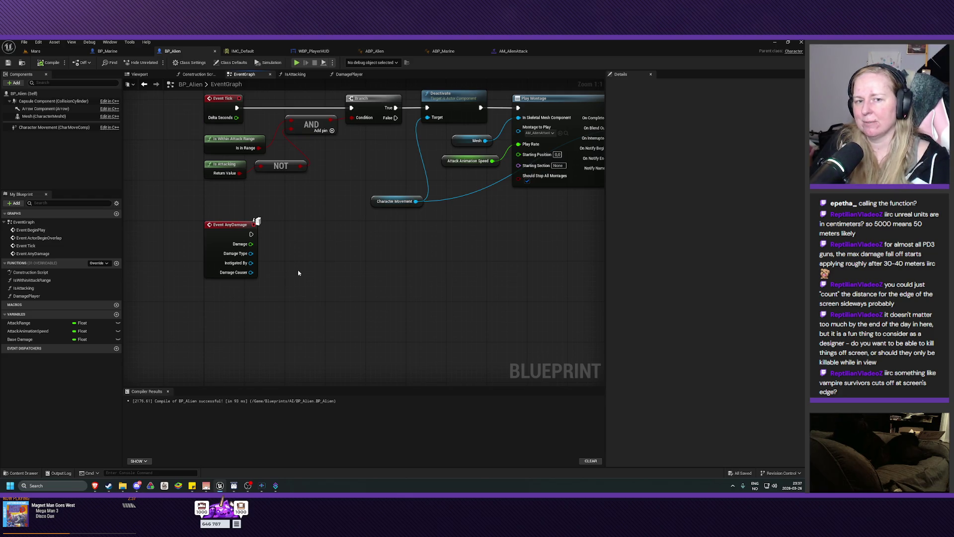
{"action": "left_click_drag", "start_coordinate": [298, 273], "coordinate": [304, 254]}
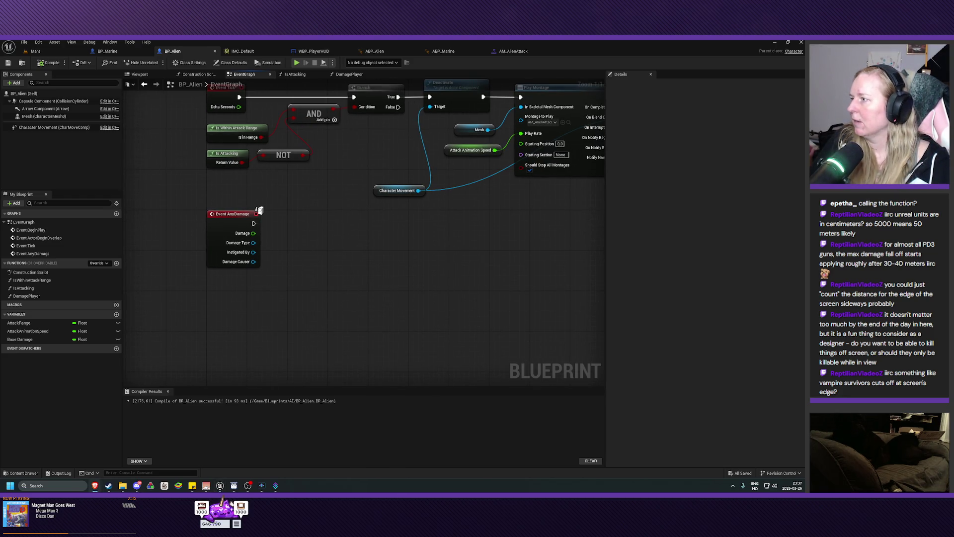
{"action": "scroll", "coordinate": [334, 252], "scroll_direction": "up", "scroll_amount": 2}
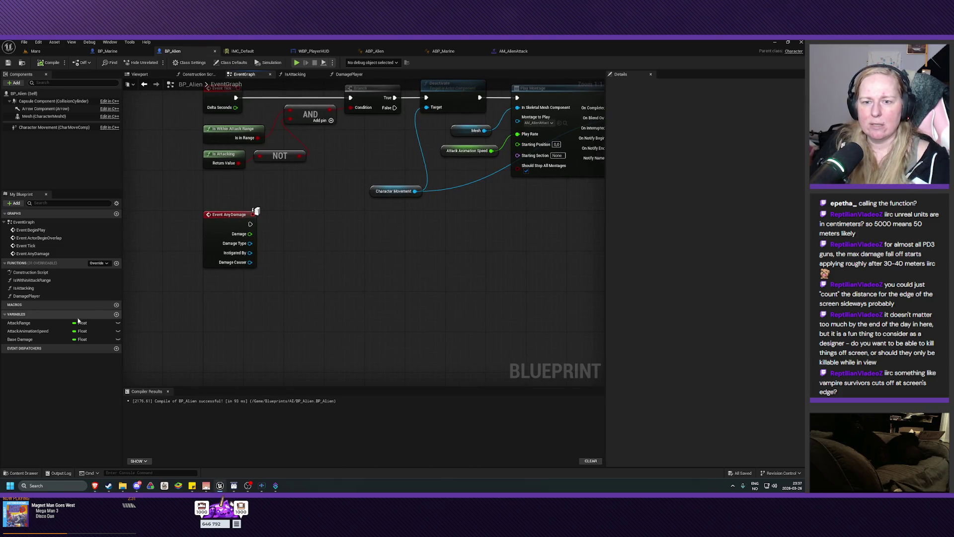
Create a float variable named AlienHealth, then compile and save BP_Alien.
{"action": "left_click", "coordinate": [116, 314]}
{"action": "type", "text": "AlienHealth"}
{"action": "key", "text": "Return"}
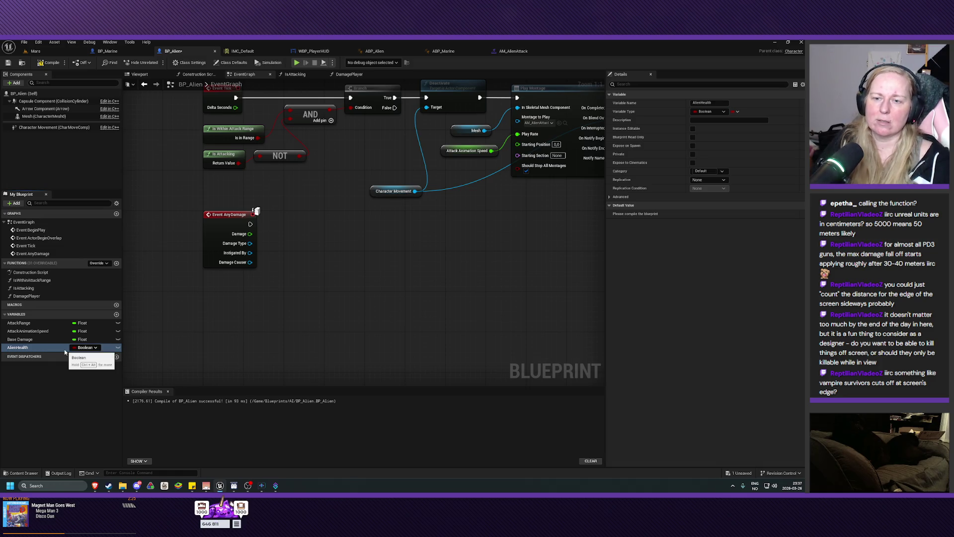
{"action": "left_click", "coordinate": [86, 347]}
{"action": "left_click", "coordinate": [87, 254]}
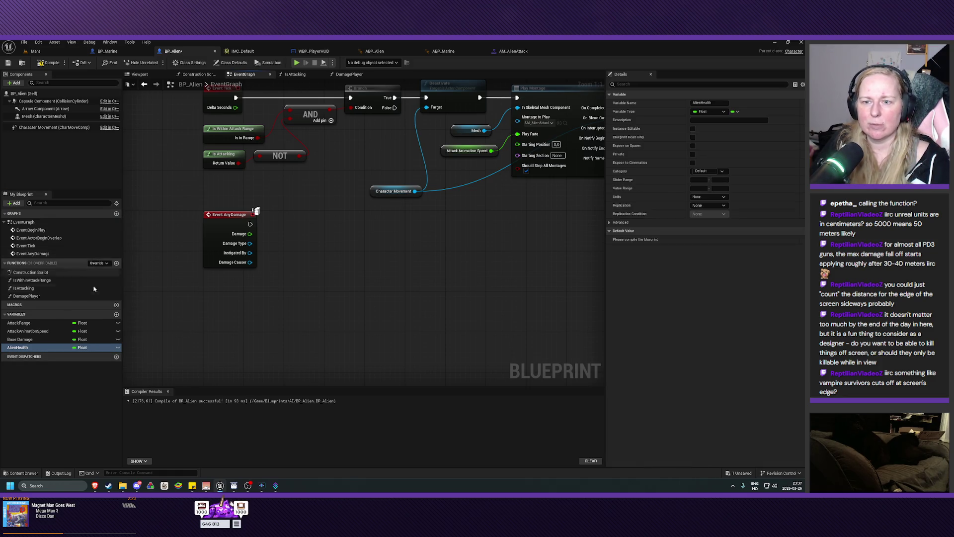
{"action": "left_click", "coordinate": [49, 62]}
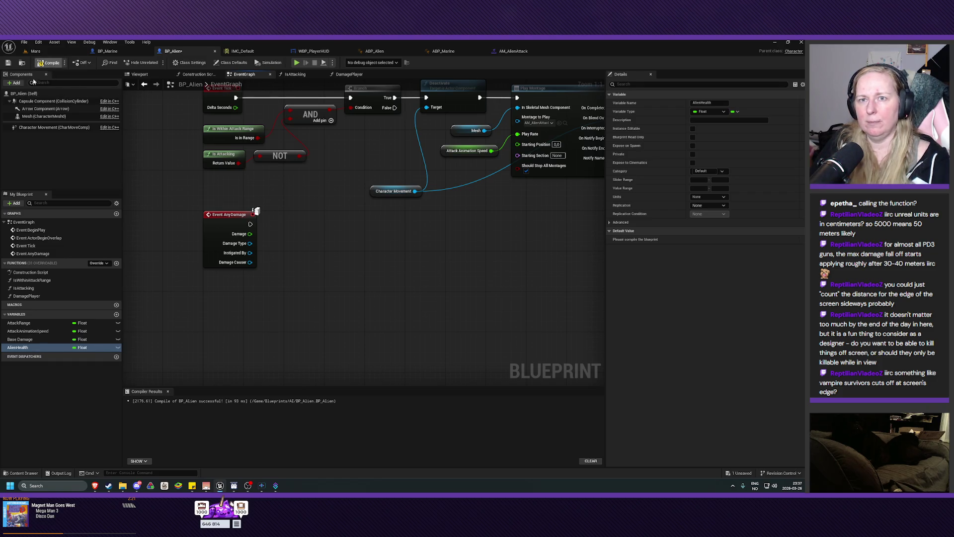
{"action": "left_click", "coordinate": [8, 62]}
Set AlienHealth's default value to 50, then recompile and save.
{"action": "left_click", "coordinate": [707, 239]}
{"action": "type", "text": "50"}
{"action": "key", "text": "Return"}
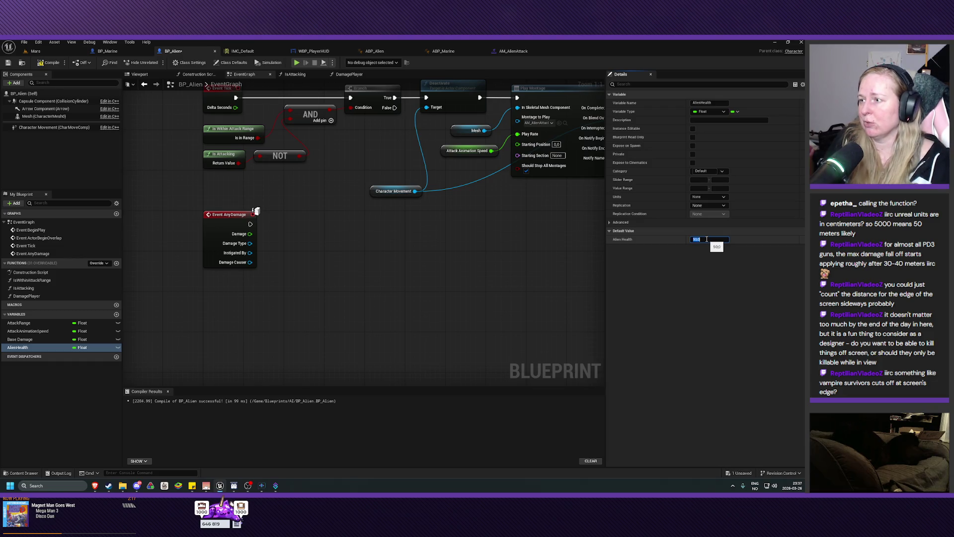
{"action": "left_click", "coordinate": [44, 65]}
{"action": "left_click", "coordinate": [8, 62]}
{"action": "left_click_drag", "start_coordinate": [350, 264], "coordinate": [357, 260]}
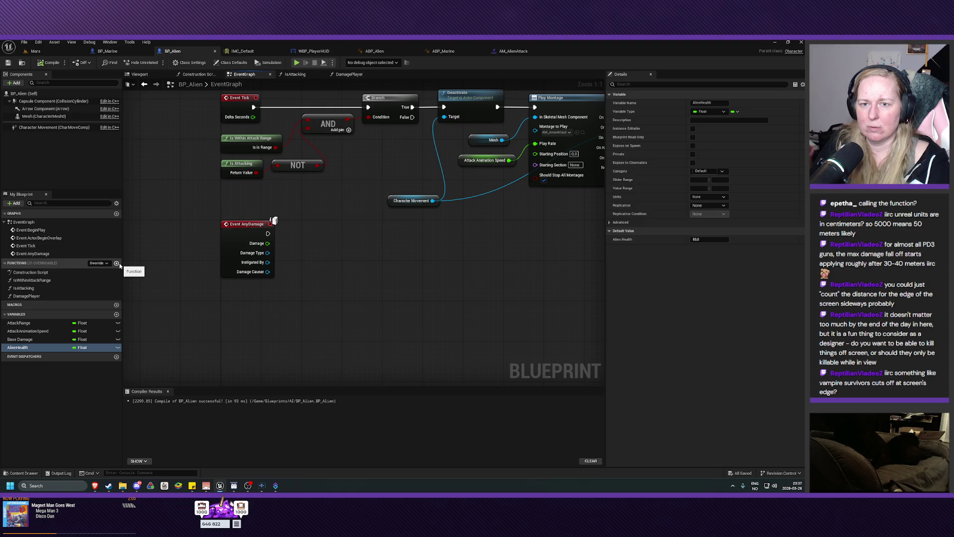
{"action": "left_click", "coordinate": [107, 51]}
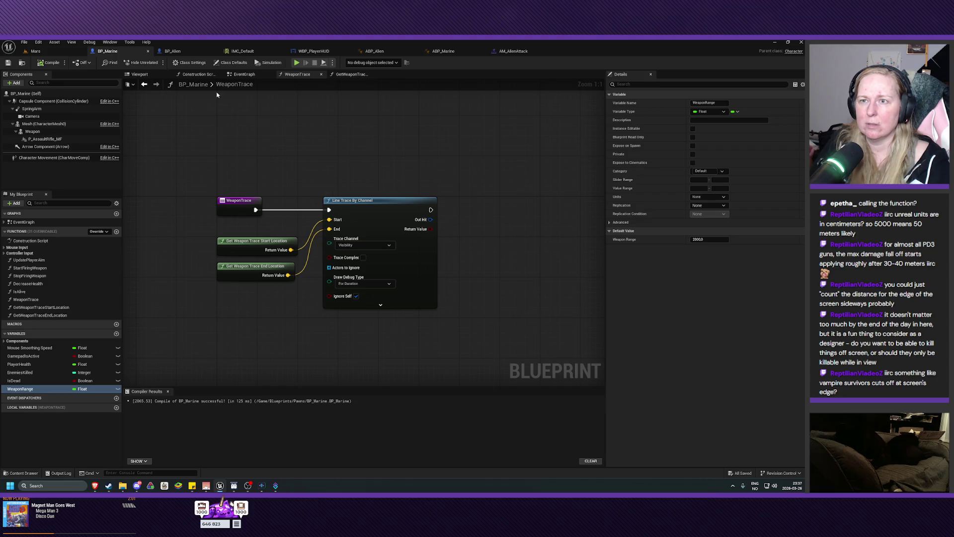
{"action": "left_click", "coordinate": [244, 74]}
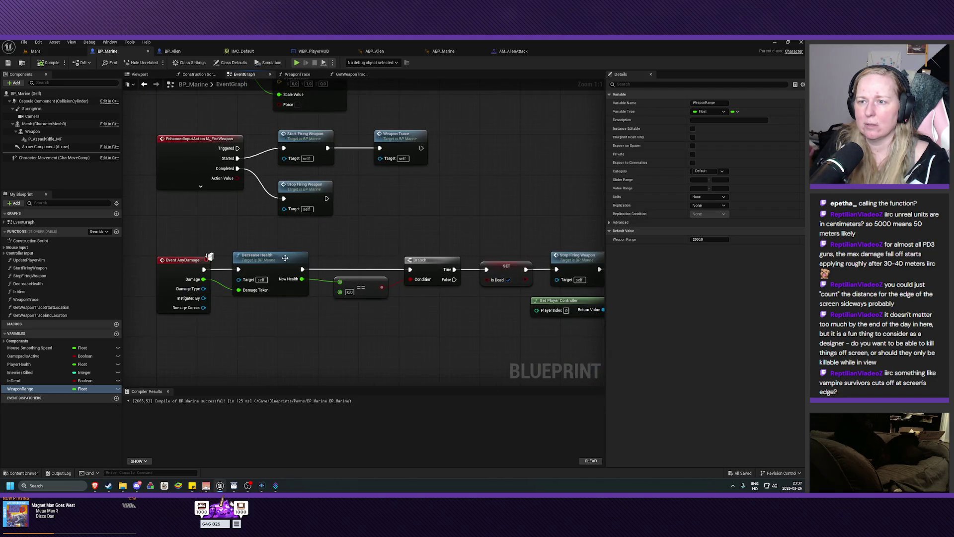
{"action": "double_click", "coordinate": [271, 259]}
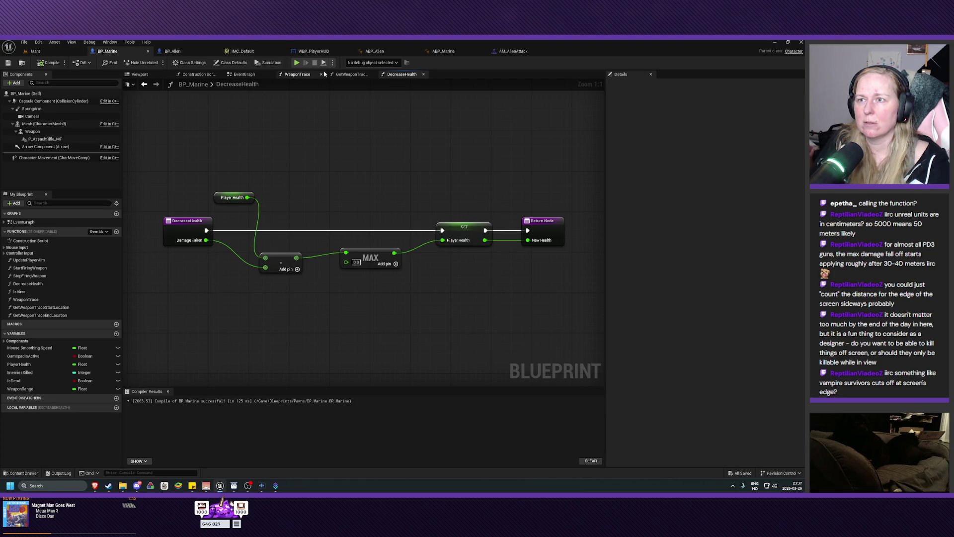
{"action": "left_click", "coordinate": [176, 52]}
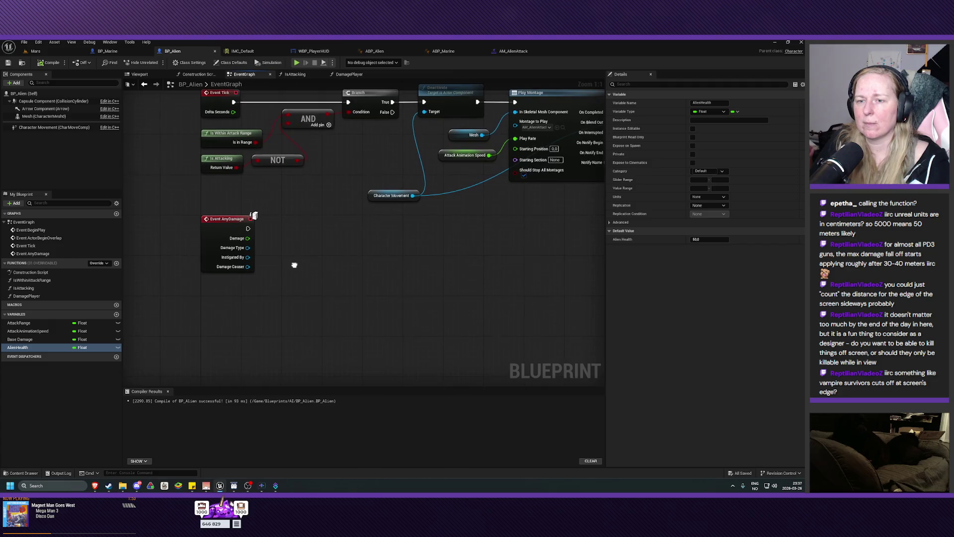
{"action": "left_click", "coordinate": [117, 263]}
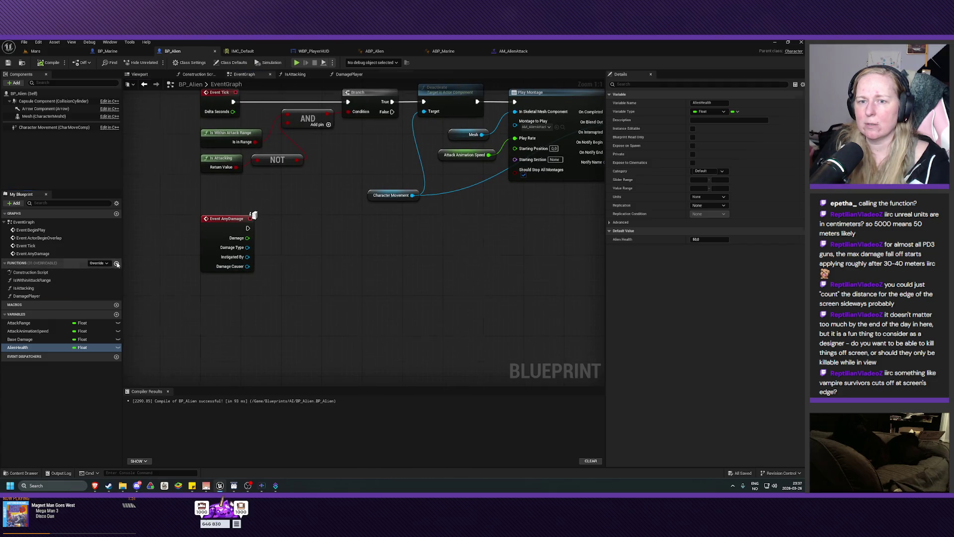
{"action": "type", "text": "DecreaseHealth"}
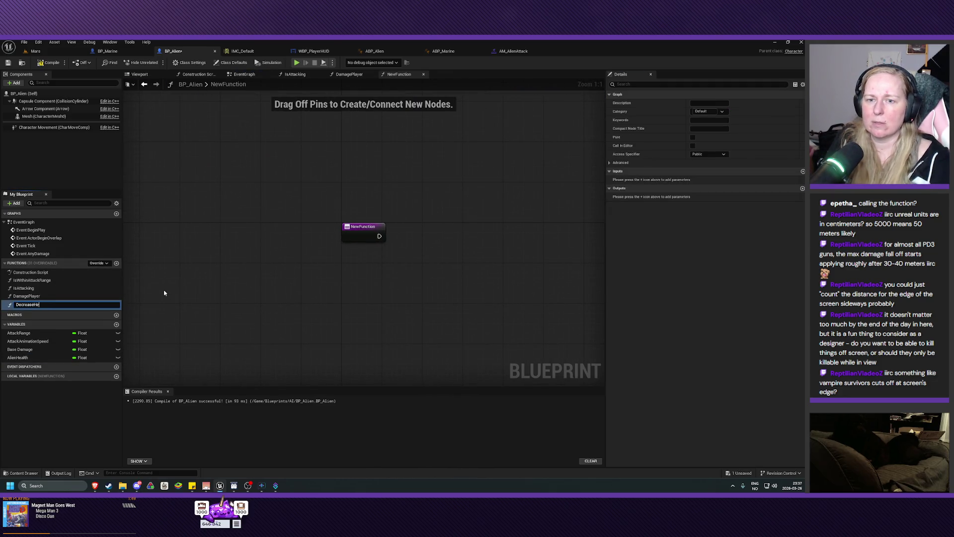
Name the new BP_Alien function DecreaseHealth.
{"action": "key", "text": "Return"}
{"action": "left_click", "coordinate": [348, 74]}
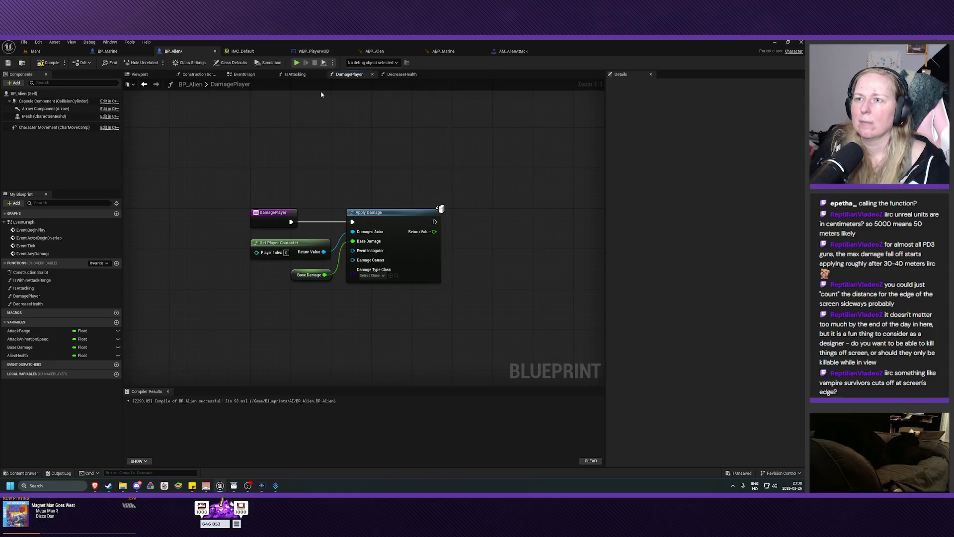
{"action": "left_click", "coordinate": [244, 74]}
Place a DecreaseHealth call beside Event AnyDamage, fix a wrong Target wire, and open the function.
{"action": "left_click_drag", "start_coordinate": [293, 245], "coordinate": [311, 251]}
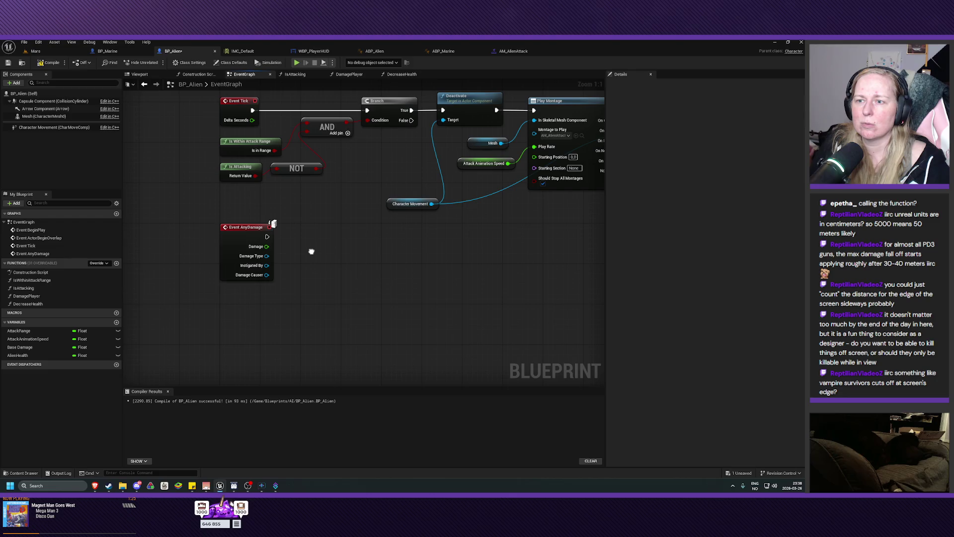
{"action": "mouse_move", "coordinate": [27, 303]}
{"action": "left_mouse_down"}
{"action": "mouse_move", "coordinate": [24, 311]}
{"action": "mouse_move", "coordinate": [247, 298]}
{"action": "mouse_move", "coordinate": [325, 246]}
{"action": "left_mouse_up"}
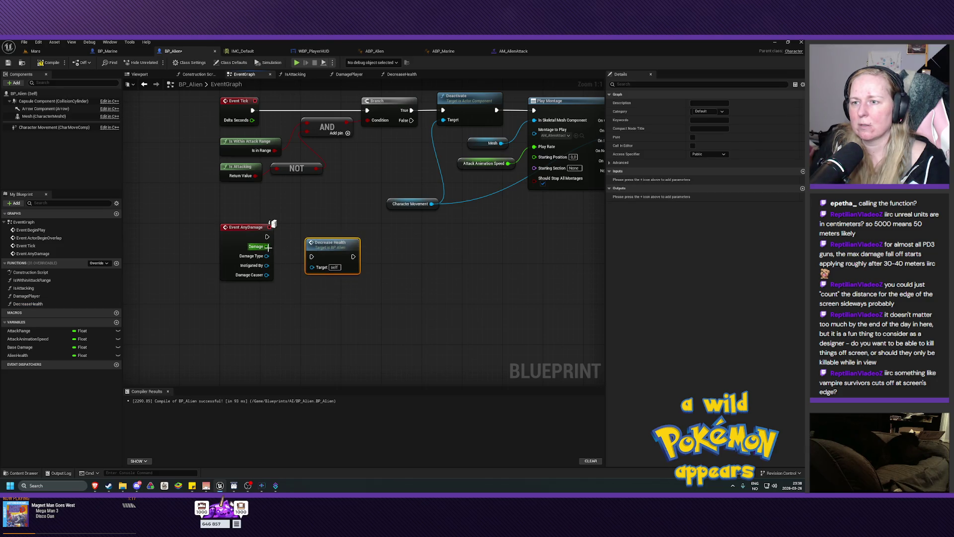
{"action": "left_click_drag", "start_coordinate": [254, 247], "coordinate": [312, 267]}
{"action": "right_click", "coordinate": [312, 268]}
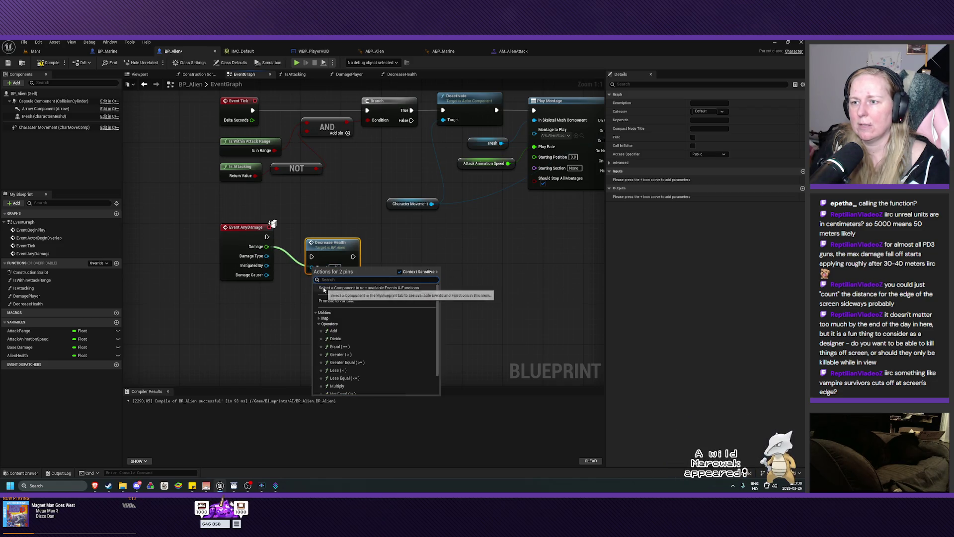
{"action": "left_click", "coordinate": [347, 294]}
{"action": "double_click", "coordinate": [327, 242]}
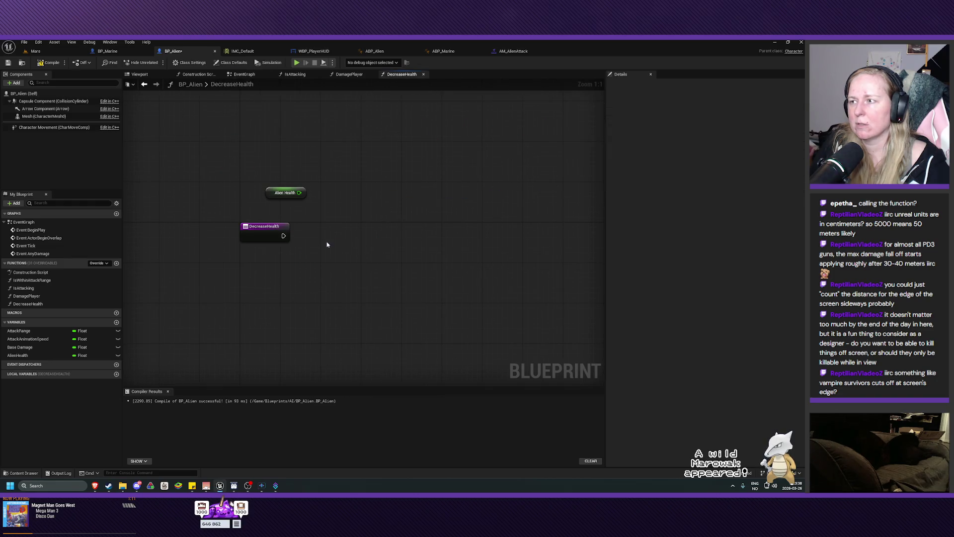
Add a float input named DamageTaken to the DecreaseHealth function.
{"action": "left_click", "coordinate": [802, 188]}
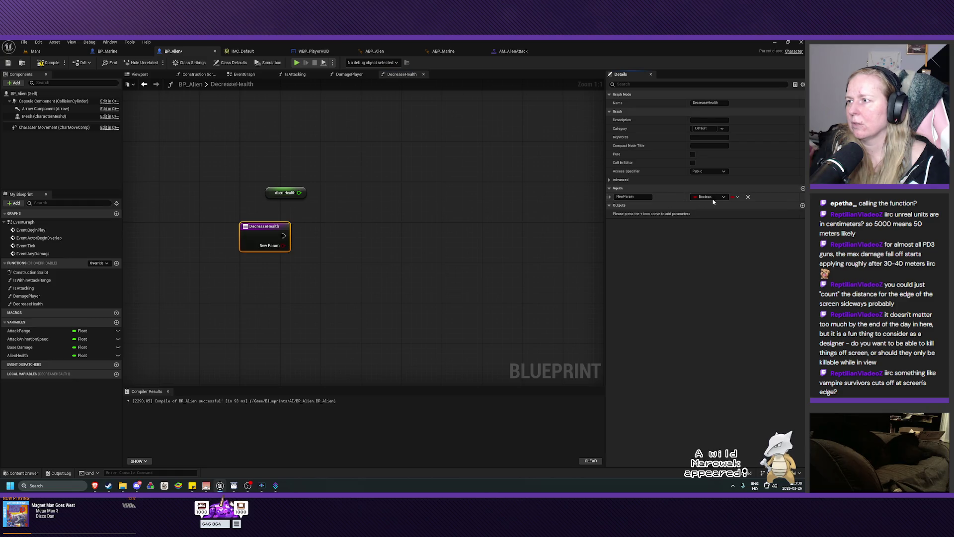
{"action": "left_click", "coordinate": [710, 196]}
{"action": "left_click", "coordinate": [710, 240]}
{"action": "left_click", "coordinate": [640, 196]}
{"action": "type", "text": "Dama"}
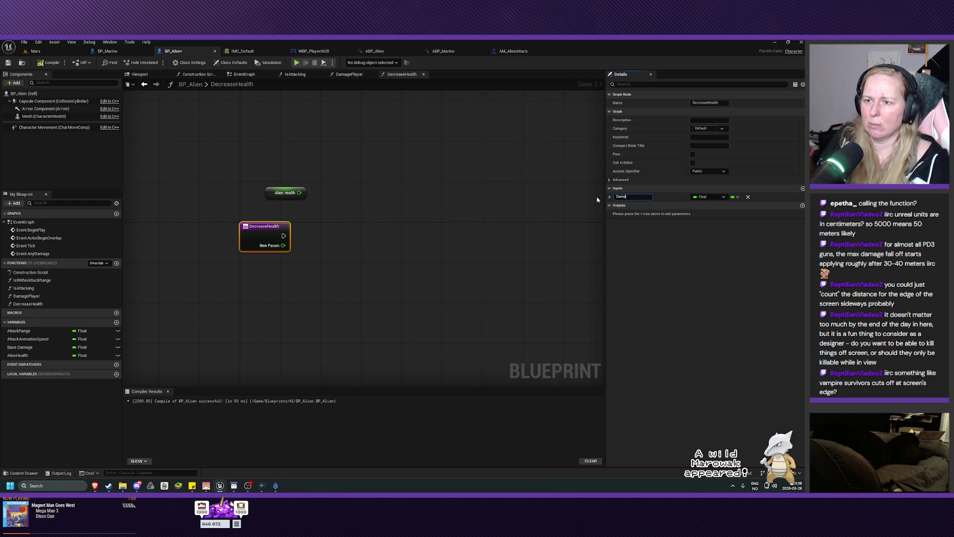
{"action": "type", "text": "geTaken"}
{"action": "key", "text": "Return"}
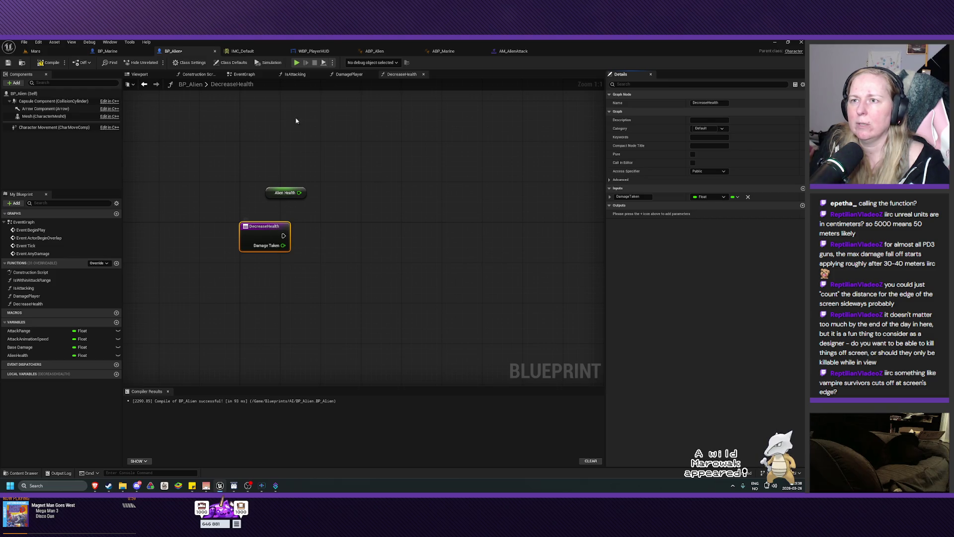
{"action": "left_click", "coordinate": [349, 74]}
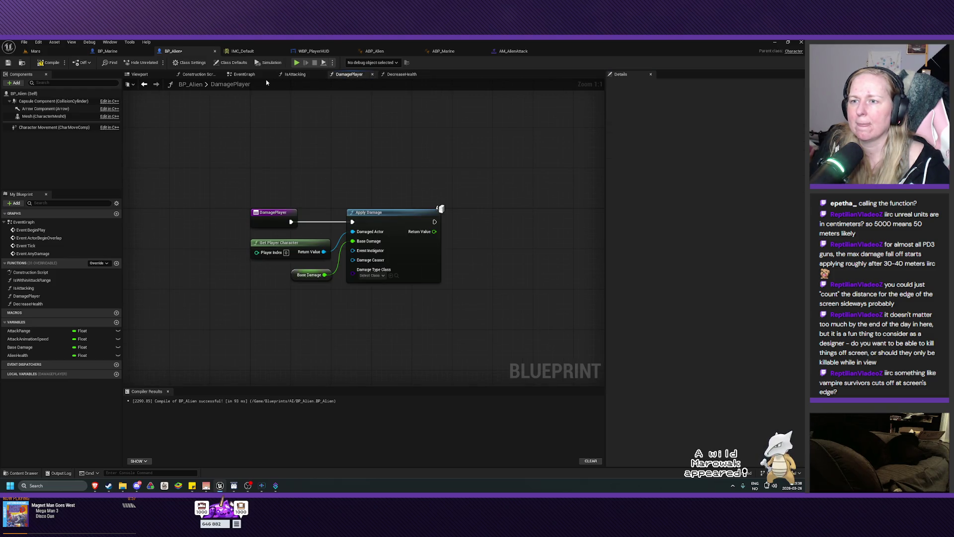
{"action": "left_click", "coordinate": [244, 74]}
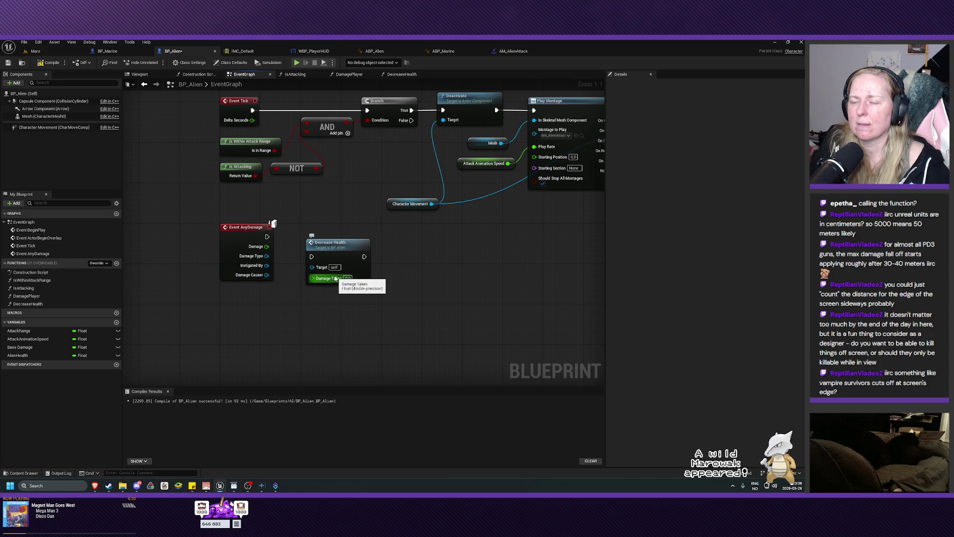
Wire Event AnyDamage's Damage into Decrease Health's Damage Taken pin.
{"action": "left_click_drag", "start_coordinate": [267, 246], "coordinate": [312, 280]}
{"action": "left_click_drag", "start_coordinate": [334, 247], "coordinate": [326, 236]}
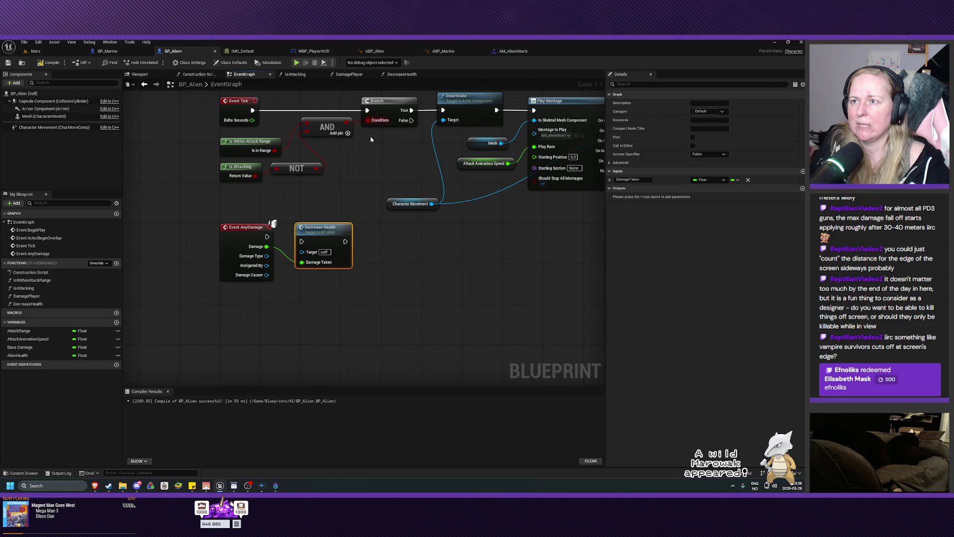
{"action": "left_click", "coordinate": [358, 281]}
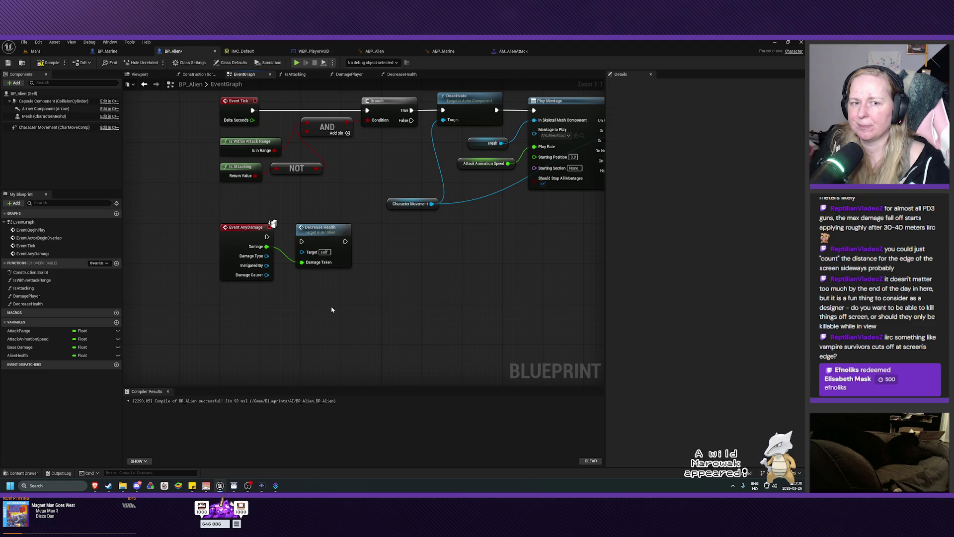
{"action": "mouse_move", "coordinate": [332, 310]}
{"action": "left_mouse_down"}
{"action": "mouse_move", "coordinate": [358, 308]}
{"action": "mouse_move", "coordinate": [347, 279]}
{"action": "mouse_move", "coordinate": [335, 284]}
{"action": "left_mouse_up"}
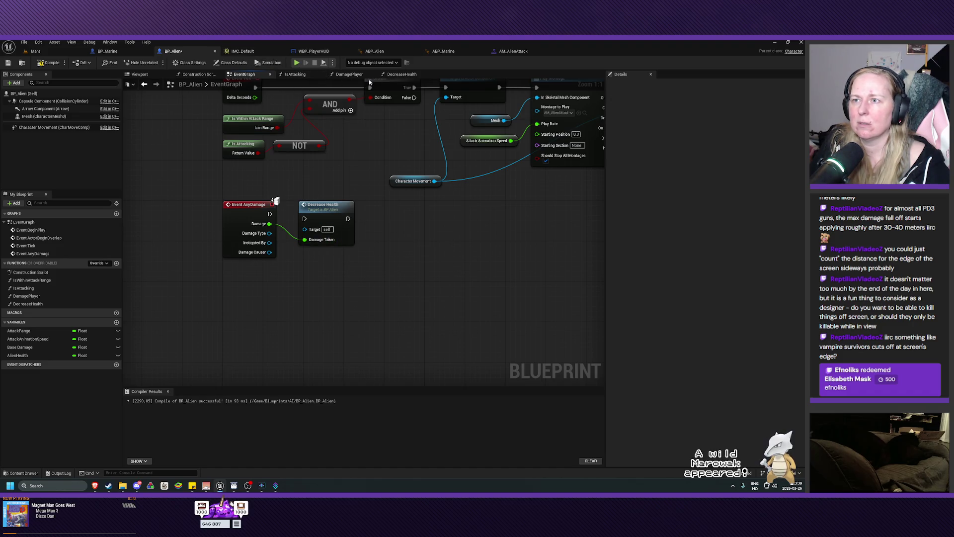
Close the IsAttacking and DamagePlayer graphs and open the DecreaseHealth function graph.
{"action": "left_click", "coordinate": [321, 74]}
{"action": "left_click", "coordinate": [320, 74]}
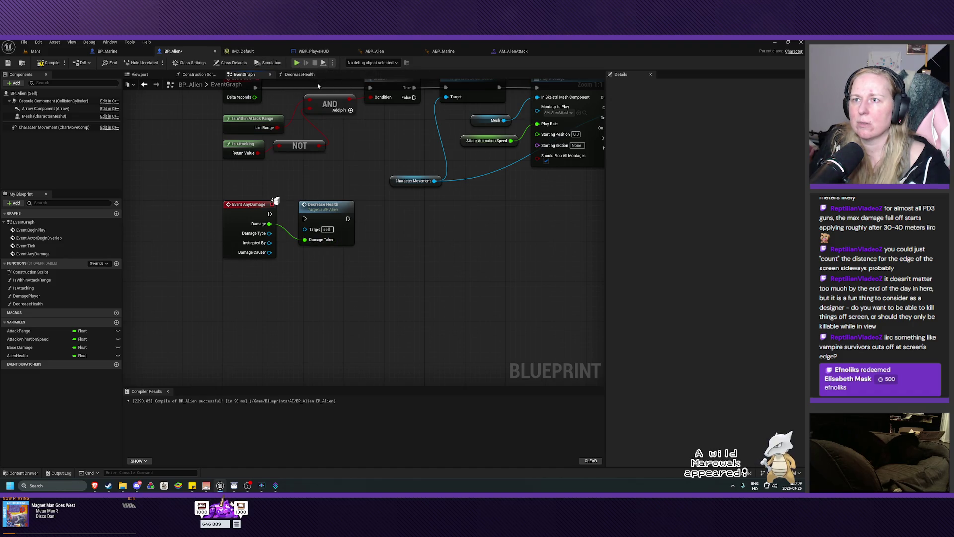
{"action": "double_click", "coordinate": [315, 238]}
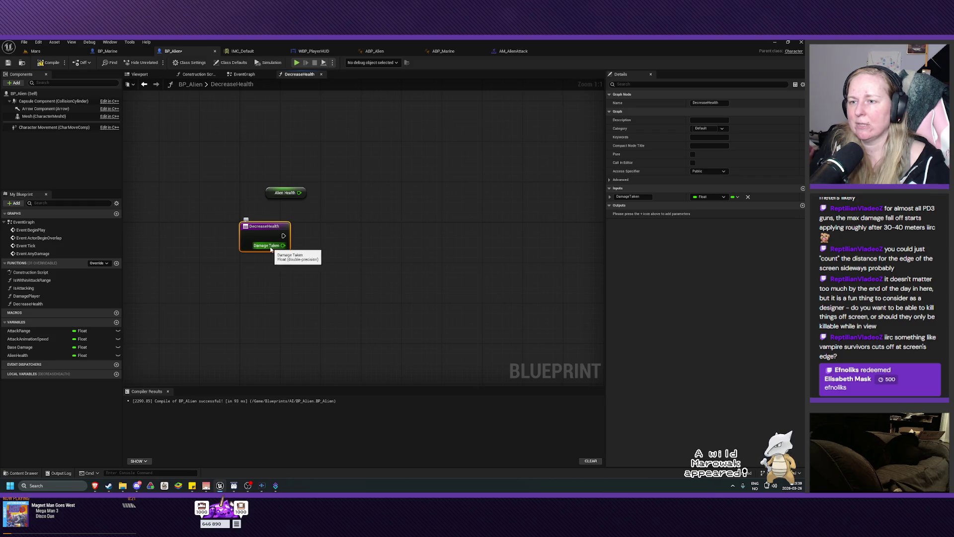
Subtract Damage Taken from Alien Health using a Subtract node.
{"action": "left_click_drag", "start_coordinate": [282, 245], "coordinate": [323, 261]}
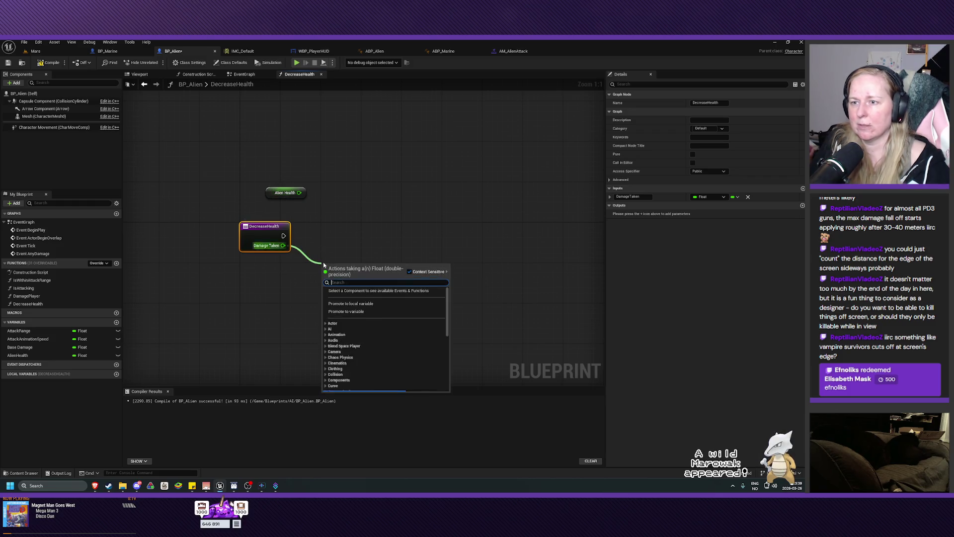
{"action": "type", "text": "subtra"}
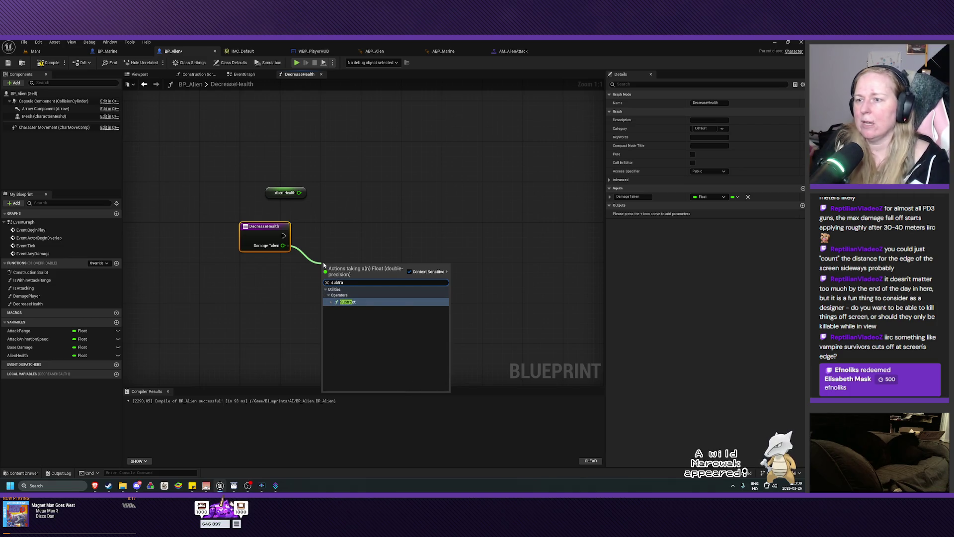
{"action": "left_click", "coordinate": [357, 302]}
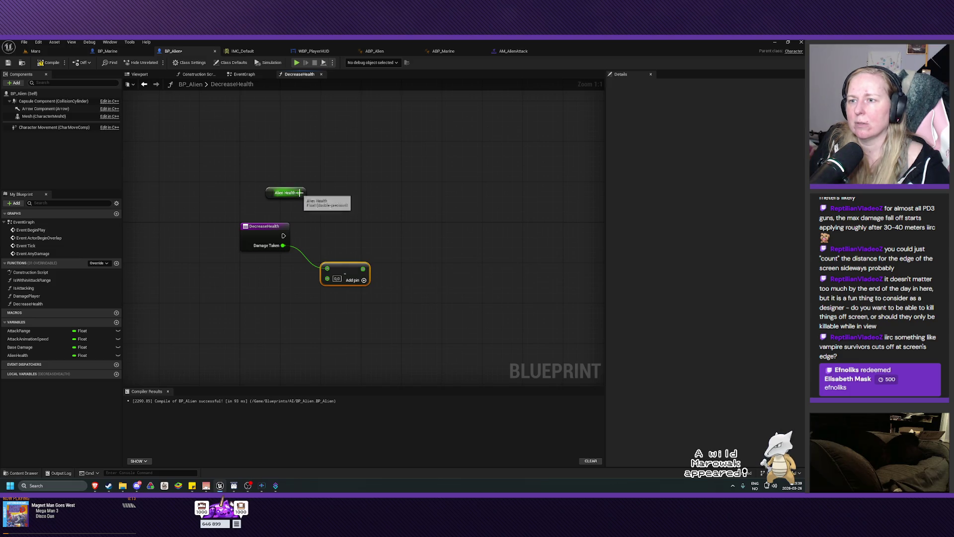
{"action": "left_click_drag", "start_coordinate": [300, 193], "coordinate": [326, 268]}
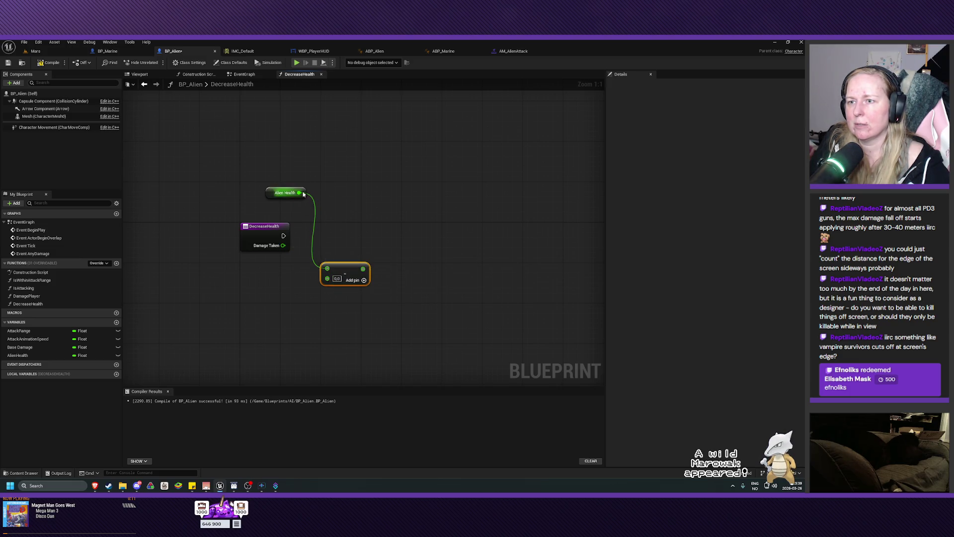
{"action": "mouse_move", "coordinate": [283, 246]}
{"action": "left_mouse_down"}
{"action": "mouse_move", "coordinate": [328, 269]}
{"action": "mouse_move", "coordinate": [329, 280]}
{"action": "mouse_move", "coordinate": [333, 265]}
{"action": "left_mouse_up"}
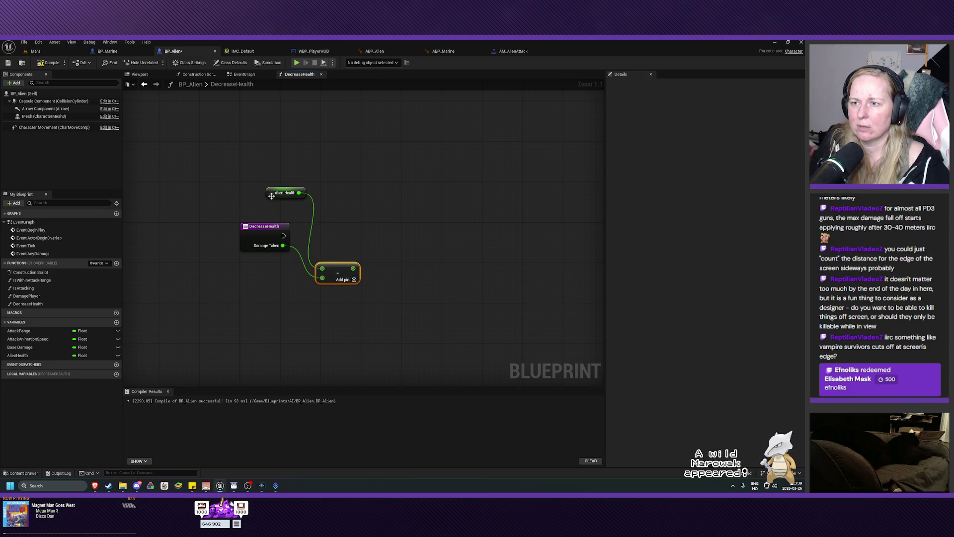
{"action": "left_click_drag", "start_coordinate": [271, 195], "coordinate": [249, 196]}
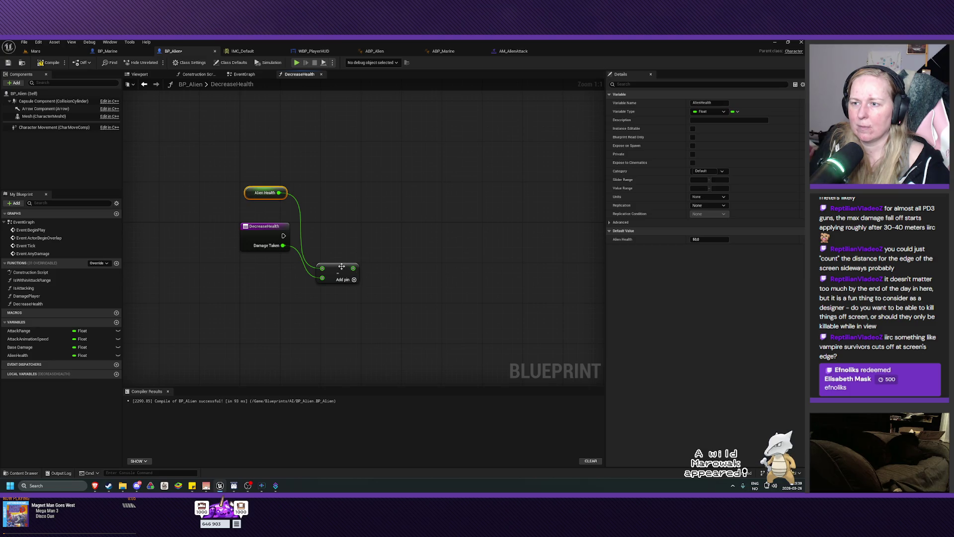
{"action": "left_click_drag", "start_coordinate": [341, 267], "coordinate": [389, 273]}
Pass the difference through a Max node and store it in an Alien Health setter.
{"action": "type", "text": "mi"}
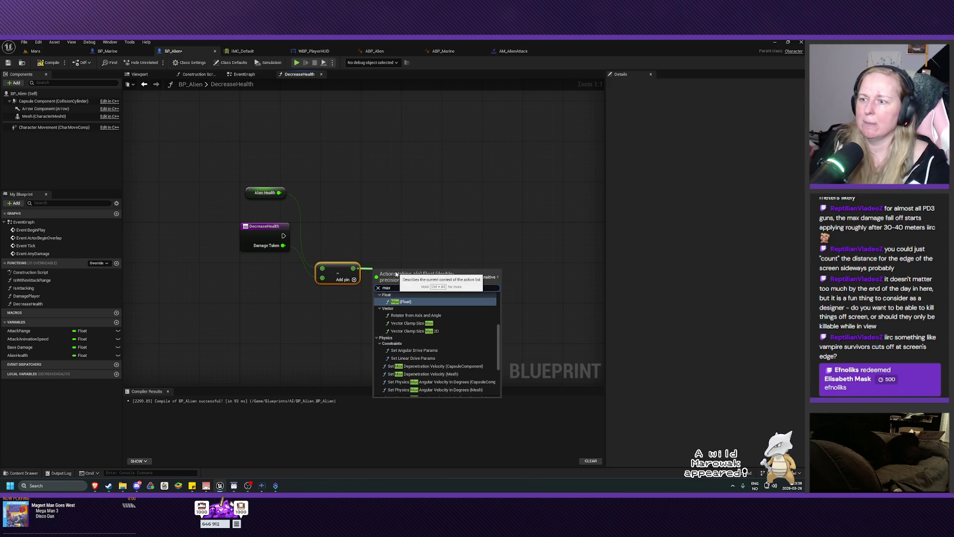
{"action": "key", "text": "Escape"}
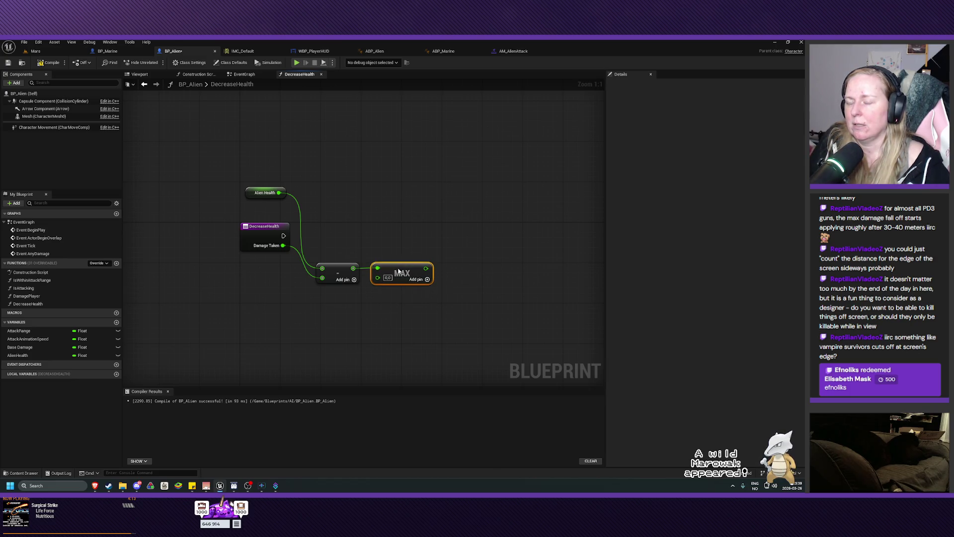
{"action": "left_click_drag", "start_coordinate": [406, 251], "coordinate": [333, 233]}
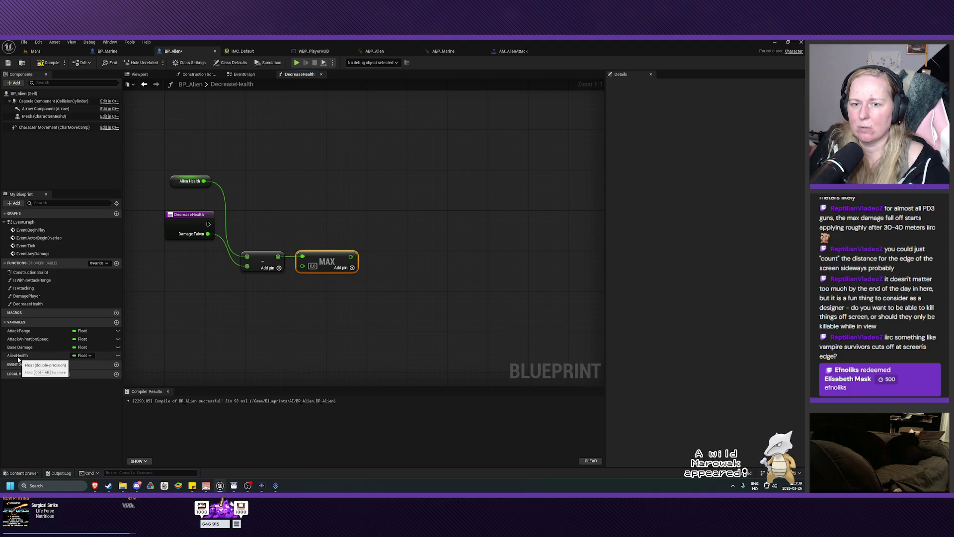
{"action": "mouse_move", "coordinate": [18, 359]}
{"action": "left_mouse_down"}
{"action": "mouse_move", "coordinate": [370, 247]}
{"action": "mouse_move", "coordinate": [374, 235]}
{"action": "left_mouse_up"}
{"action": "left_click", "coordinate": [392, 250]}
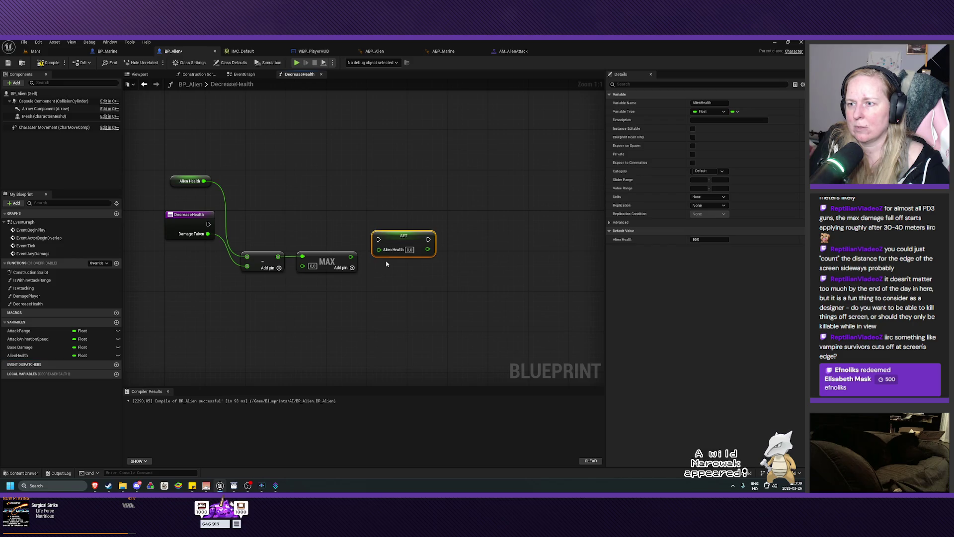
{"action": "mouse_move", "coordinate": [209, 225]}
{"action": "left_mouse_down"}
{"action": "mouse_move", "coordinate": [379, 239]}
{"action": "mouse_move", "coordinate": [389, 225]}
{"action": "left_mouse_up"}
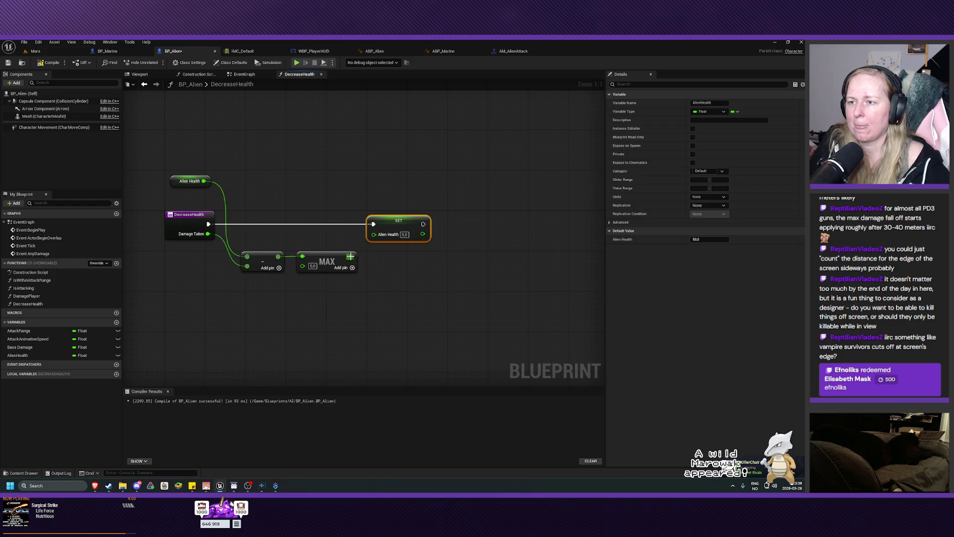
{"action": "mouse_move", "coordinate": [350, 256]}
{"action": "left_mouse_down"}
{"action": "mouse_move", "coordinate": [372, 248]}
{"action": "mouse_move", "coordinate": [374, 233]}
{"action": "left_mouse_up"}
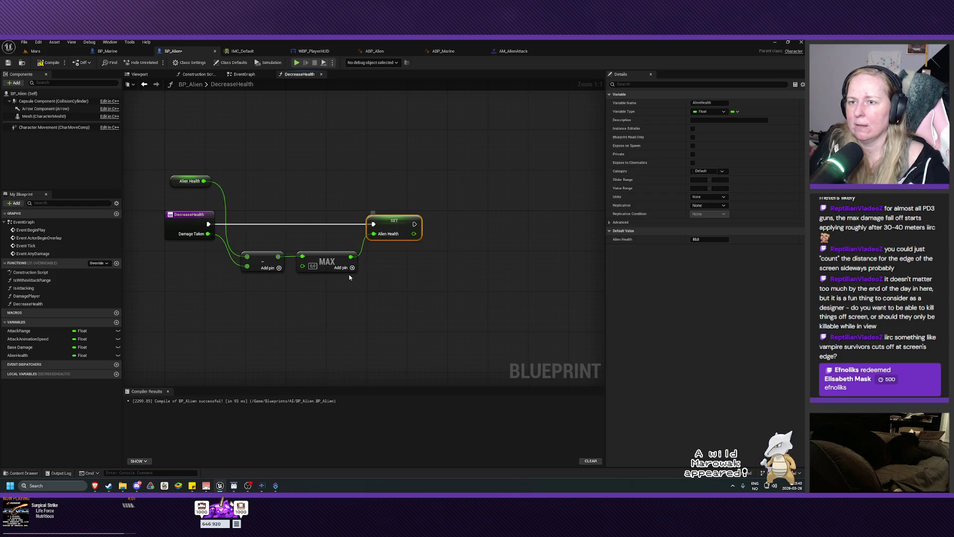
{"action": "left_click_drag", "start_coordinate": [333, 295], "coordinate": [373, 289]}
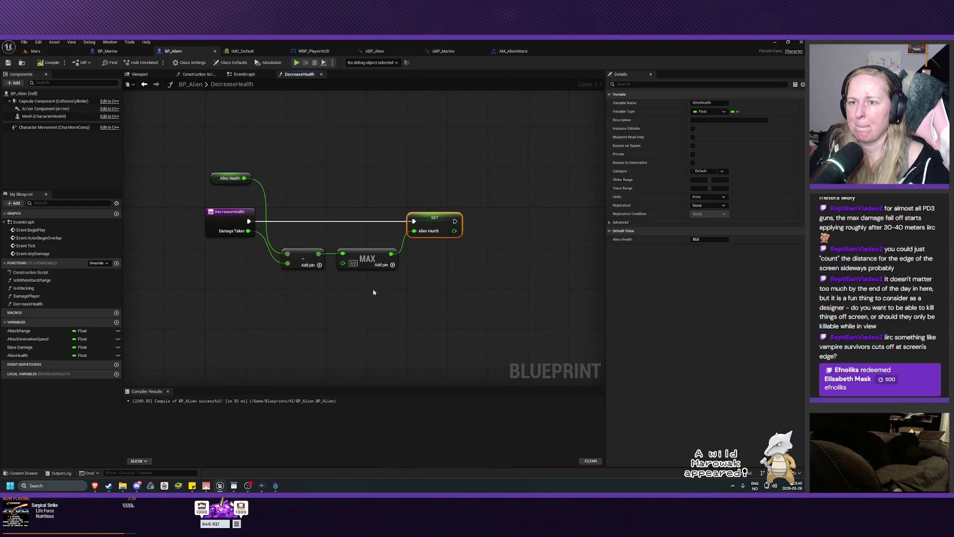
Open DecreaseHealth from its call and check Alien Health's default value.
{"action": "left_click", "coordinate": [243, 74]}
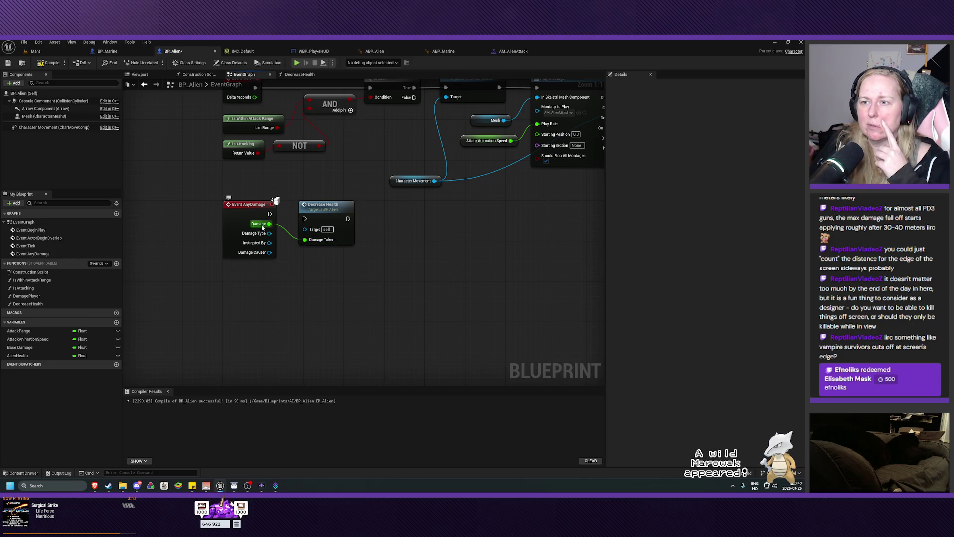
{"action": "double_click", "coordinate": [319, 214]}
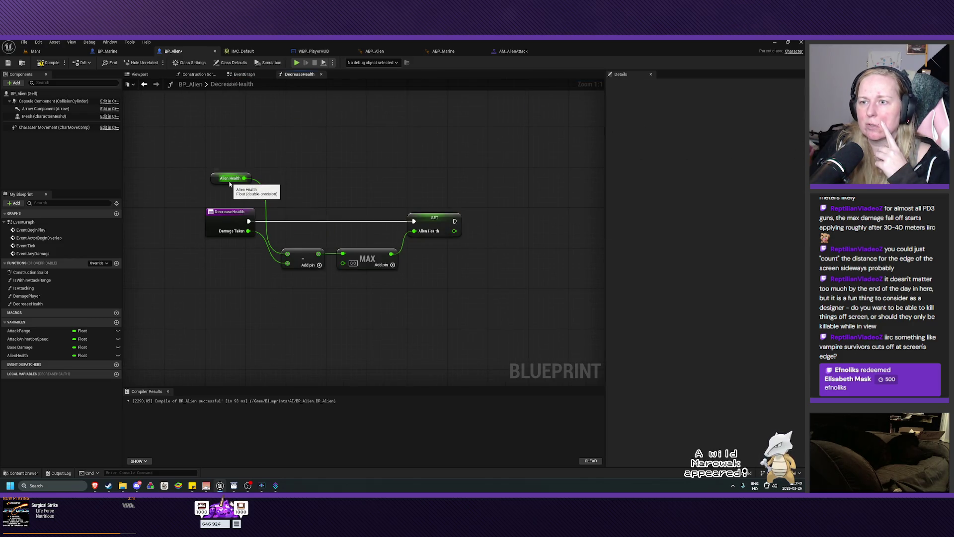
{"action": "left_click", "coordinate": [40, 355]}
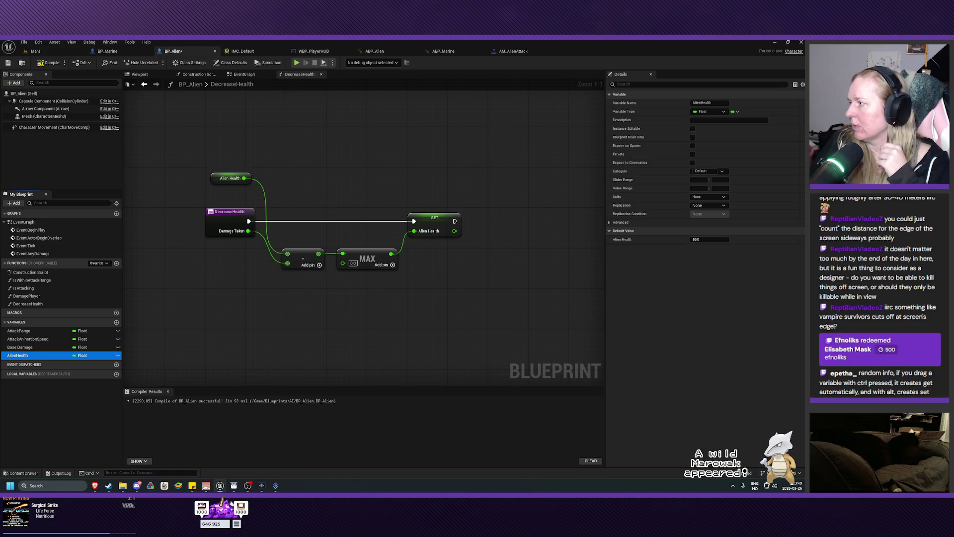
Connect Event AnyDamage's execution to Decrease Health, then view BP_Marine's DecreaseHealth for comparison.
{"action": "left_click", "coordinate": [244, 74]}
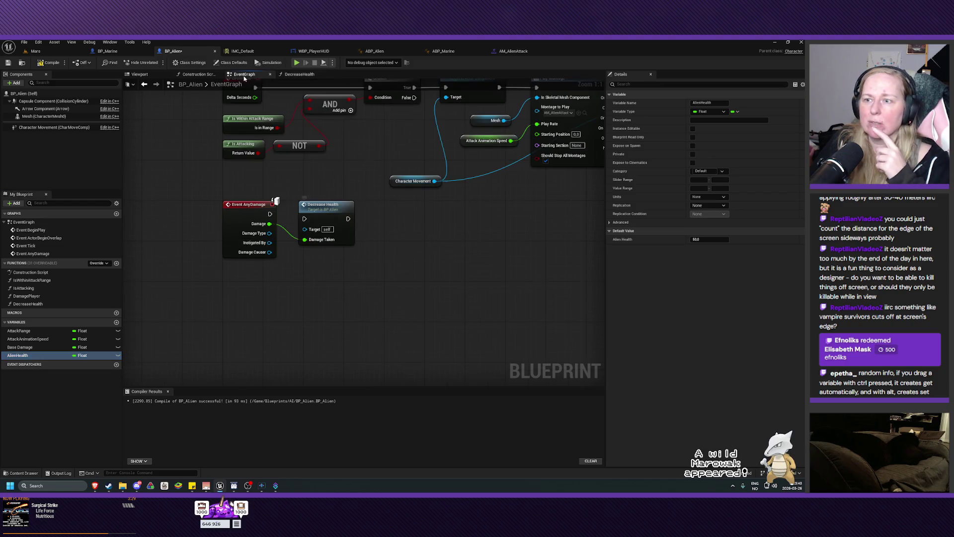
{"action": "left_click_drag", "start_coordinate": [396, 231], "coordinate": [371, 227]}
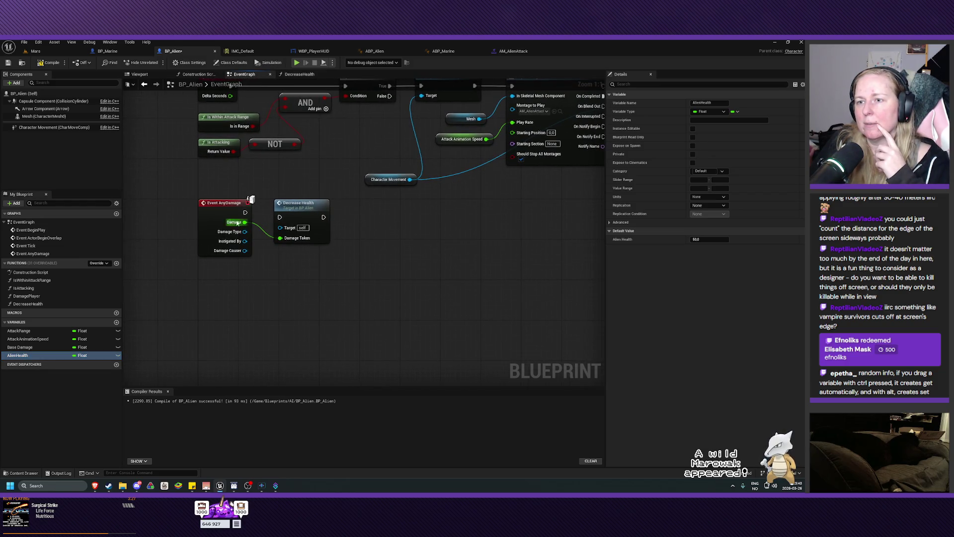
{"action": "mouse_move", "coordinate": [246, 213]}
{"action": "left_mouse_down"}
{"action": "mouse_move", "coordinate": [293, 224]}
{"action": "mouse_move", "coordinate": [280, 218]}
{"action": "mouse_move", "coordinate": [296, 206]}
{"action": "left_mouse_up"}
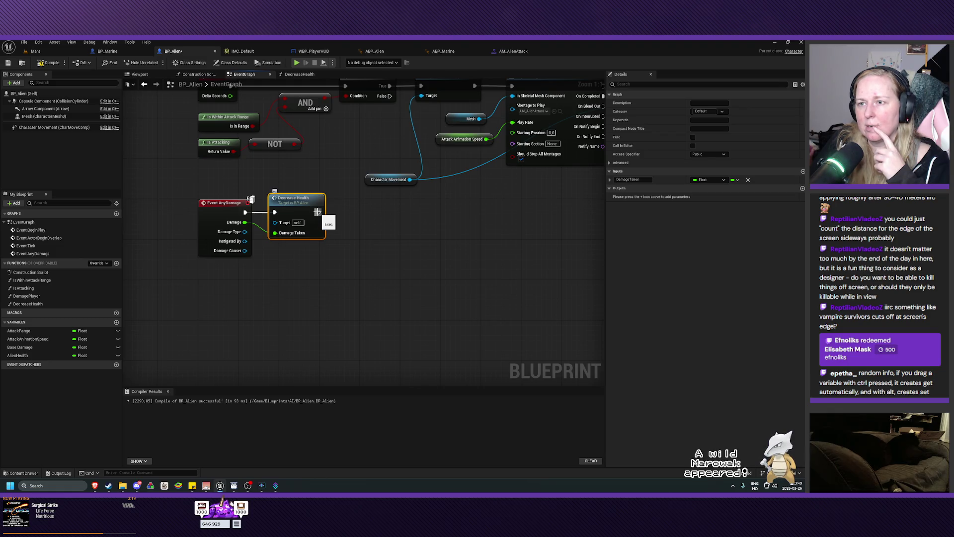
{"action": "double_click", "coordinate": [287, 204]}
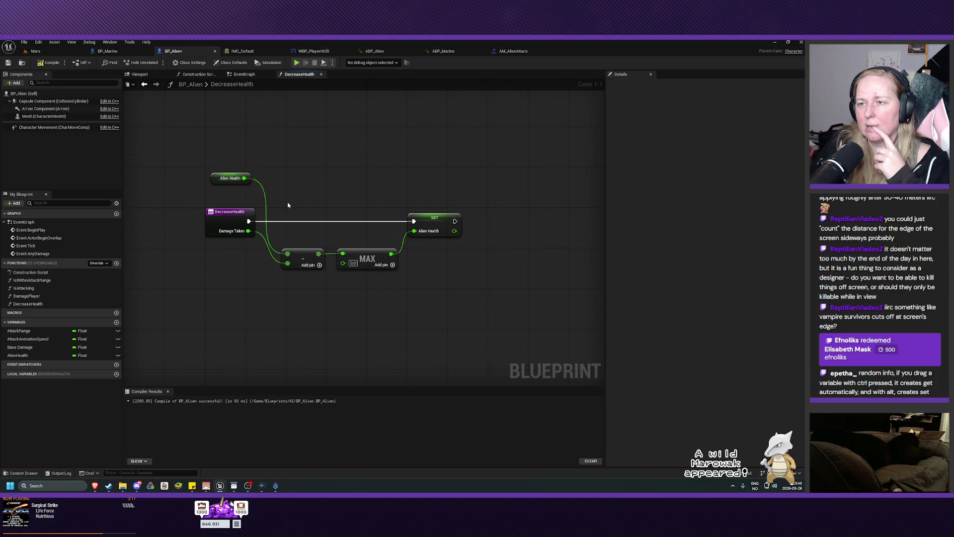
{"action": "left_click", "coordinate": [244, 74]}
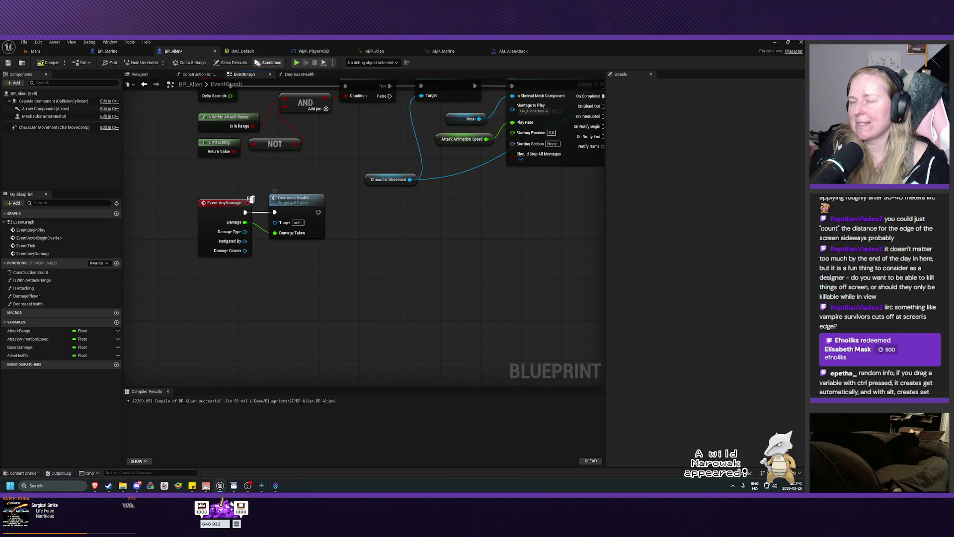
{"action": "left_click", "coordinate": [121, 53]}
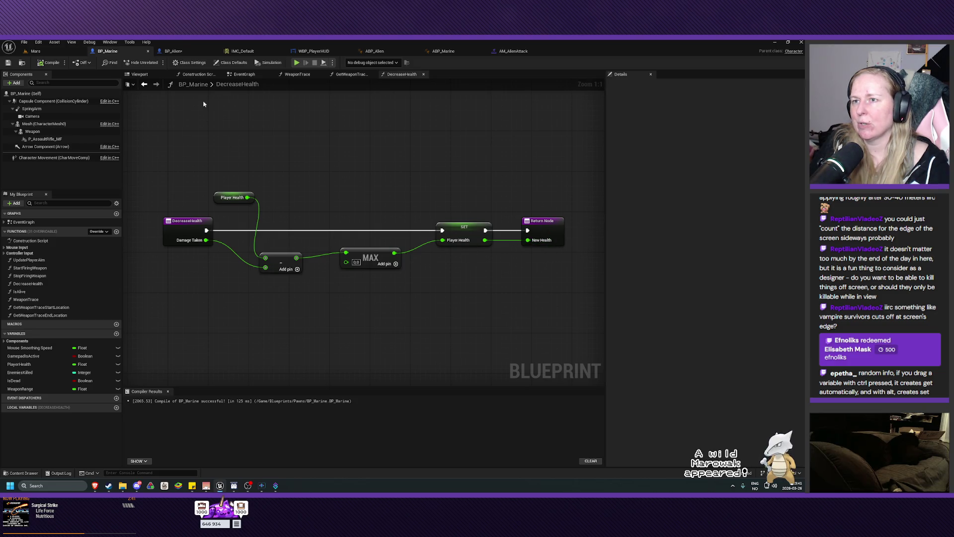
In BP_Alien's DecreaseHealth, add a Return Node after SET that returns Alien Health.
{"action": "left_click", "coordinate": [351, 74]}
{"action": "left_click", "coordinate": [397, 74]}
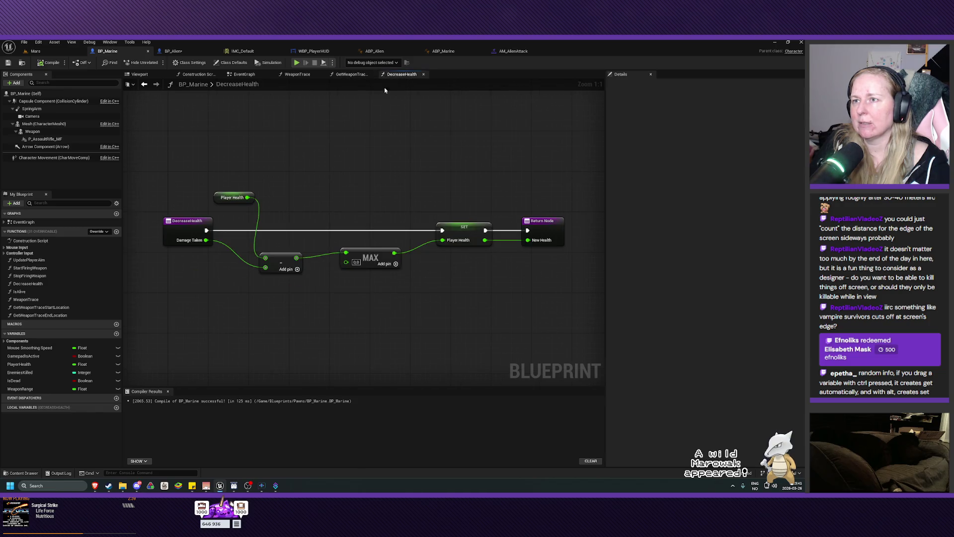
{"action": "left_click", "coordinate": [190, 49]}
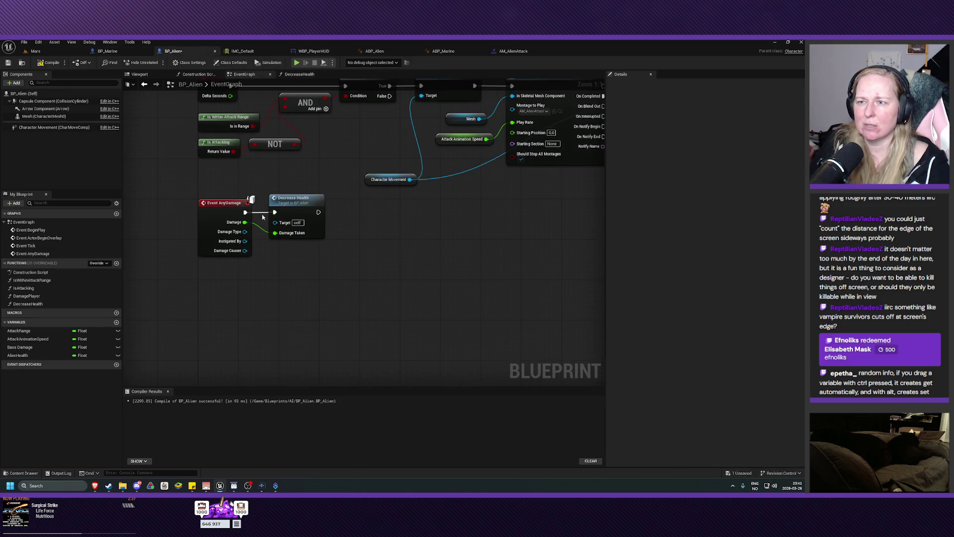
{"action": "double_click", "coordinate": [314, 224]}
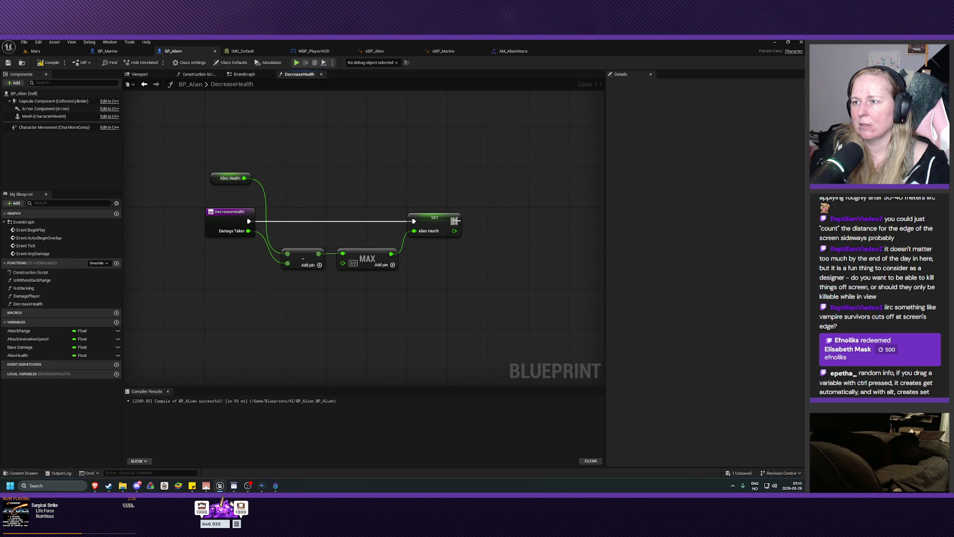
{"action": "mouse_move", "coordinate": [454, 221]}
{"action": "left_mouse_down"}
{"action": "mouse_move", "coordinate": [502, 230]}
{"action": "mouse_move", "coordinate": [486, 221]}
{"action": "left_mouse_up"}
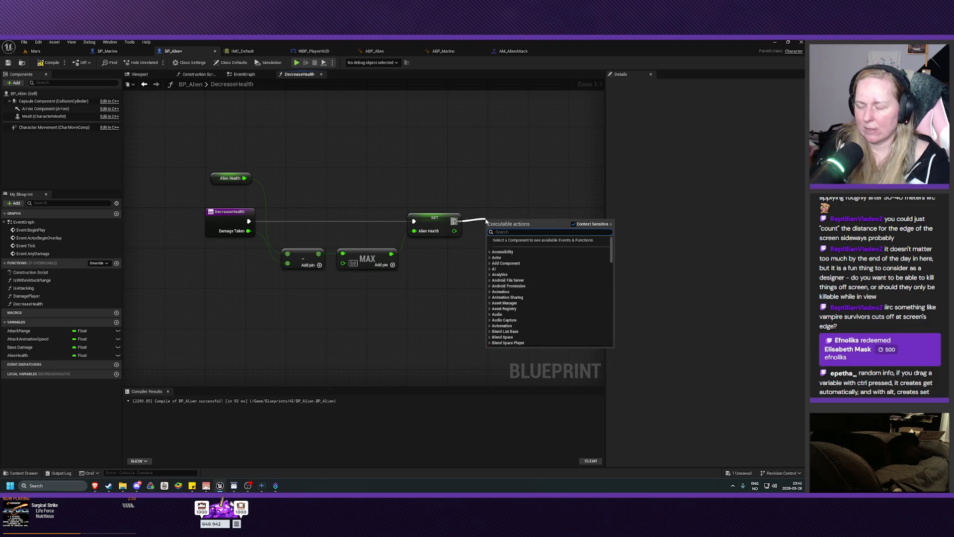
{"action": "type", "text": "return node"}
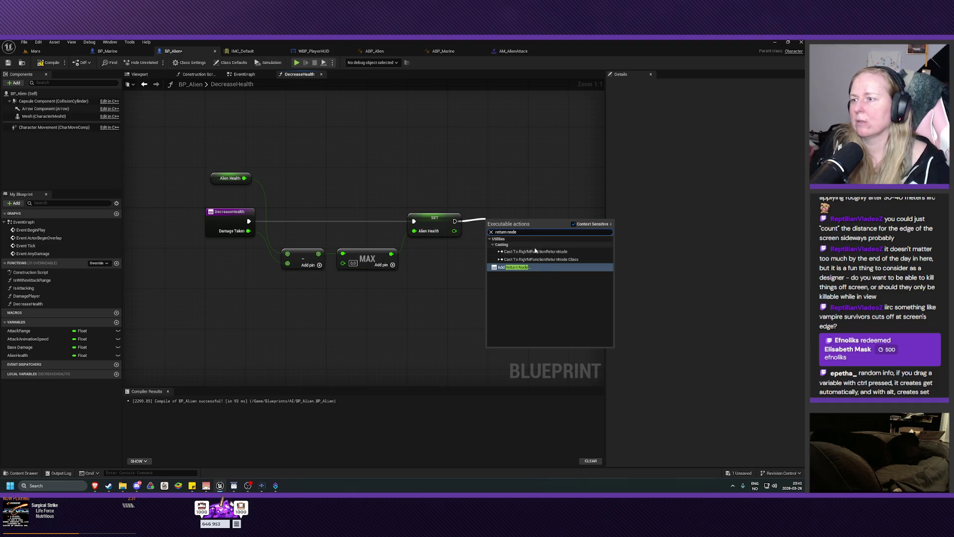
{"action": "left_click", "coordinate": [520, 269]}
{"action": "mouse_move", "coordinate": [458, 230]}
{"action": "left_mouse_down"}
{"action": "mouse_move", "coordinate": [505, 239]}
{"action": "mouse_move", "coordinate": [501, 226]}
{"action": "left_mouse_up"}
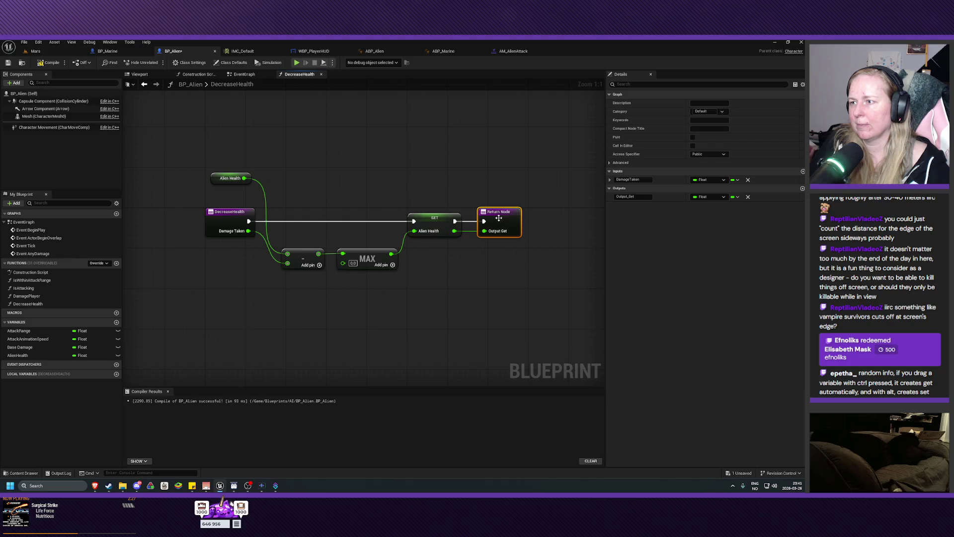
Rename the return output to NewHealth, then compile and save BP_Alien.
{"action": "left_click", "coordinate": [637, 197]}
{"action": "left_click_drag", "start_coordinate": [637, 196], "coordinate": [601, 197]}
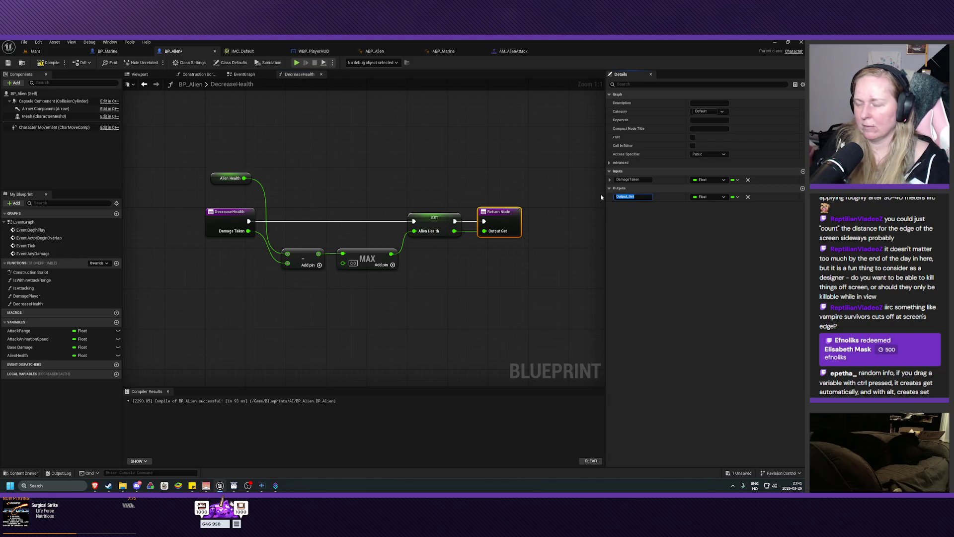
{"action": "type", "text": "NewHealth"}
{"action": "key", "text": "Return"}
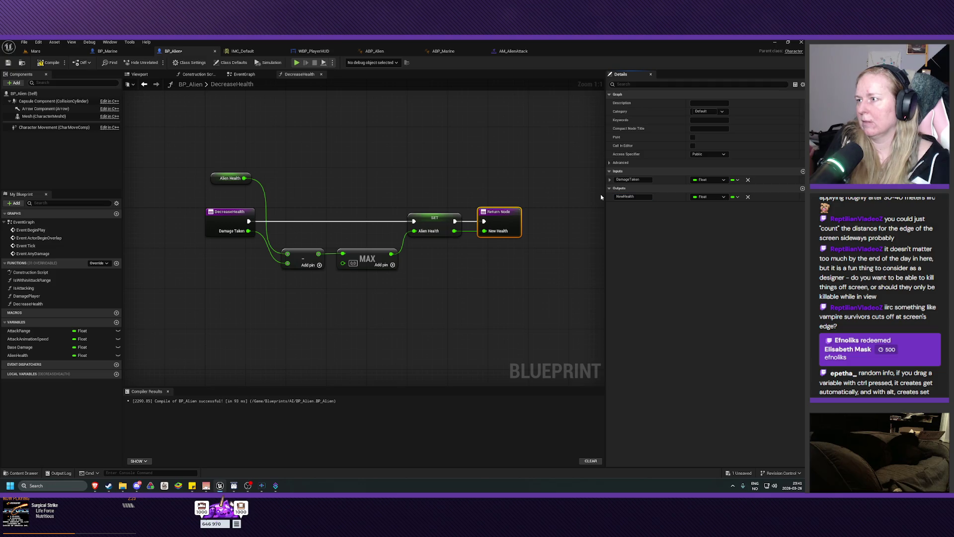
{"action": "left_click", "coordinate": [48, 62]}
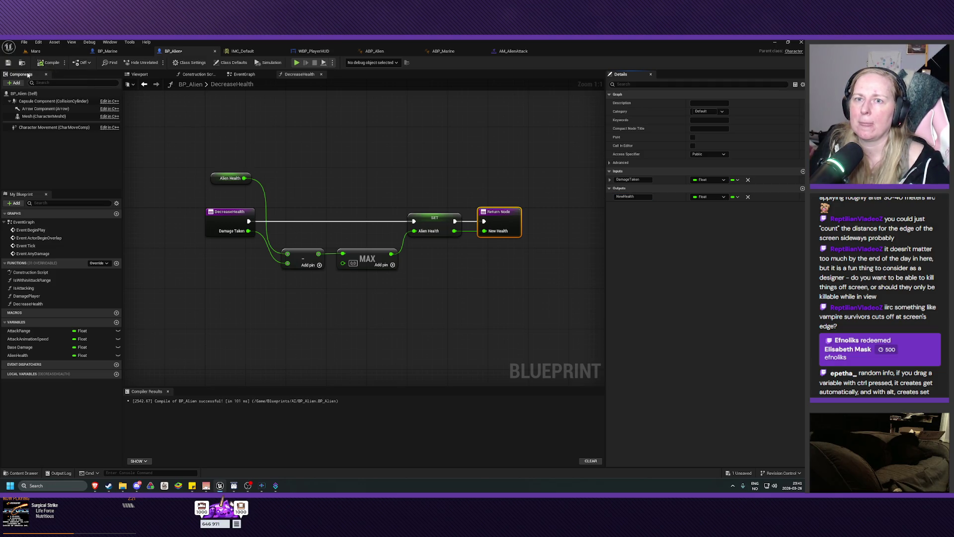
{"action": "left_click", "coordinate": [8, 63]}
In BP_Alien's event graph, add an equals (==) comparison on Decrease Health's New Health.
{"action": "left_click", "coordinate": [243, 74]}
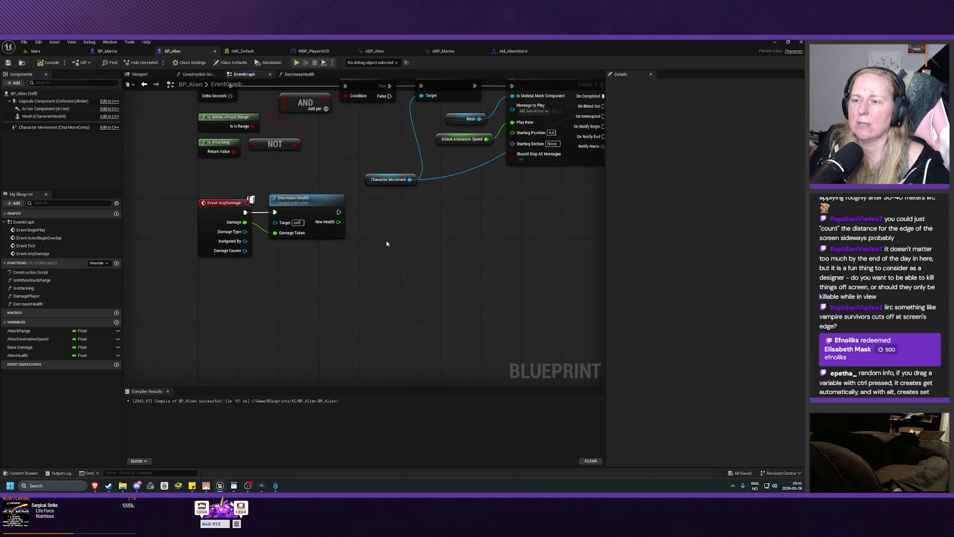
{"action": "scroll", "coordinate": [370, 230], "scroll_direction": "down", "scroll_amount": 1}
{"action": "mouse_move", "coordinate": [299, 226]}
{"action": "left_mouse_down"}
{"action": "mouse_move", "coordinate": [298, 233]}
{"action": "mouse_move", "coordinate": [341, 253]}
{"action": "left_mouse_up"}
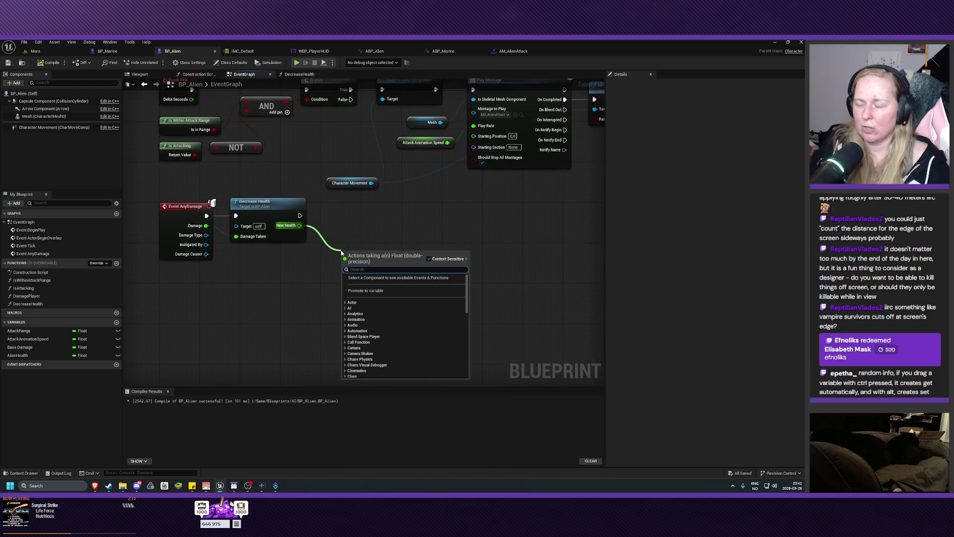
{"action": "type", "text": "equa"}
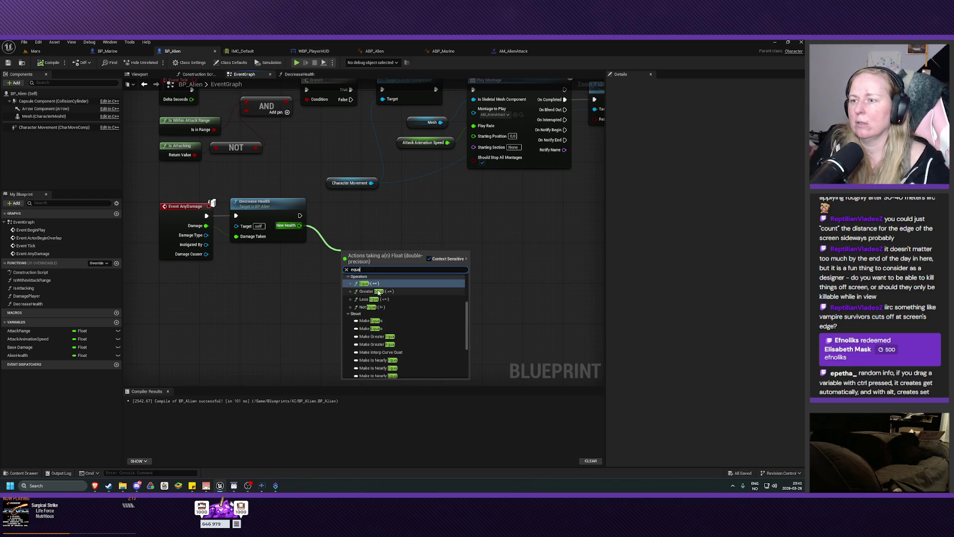
{"action": "left_click", "coordinate": [369, 284]}
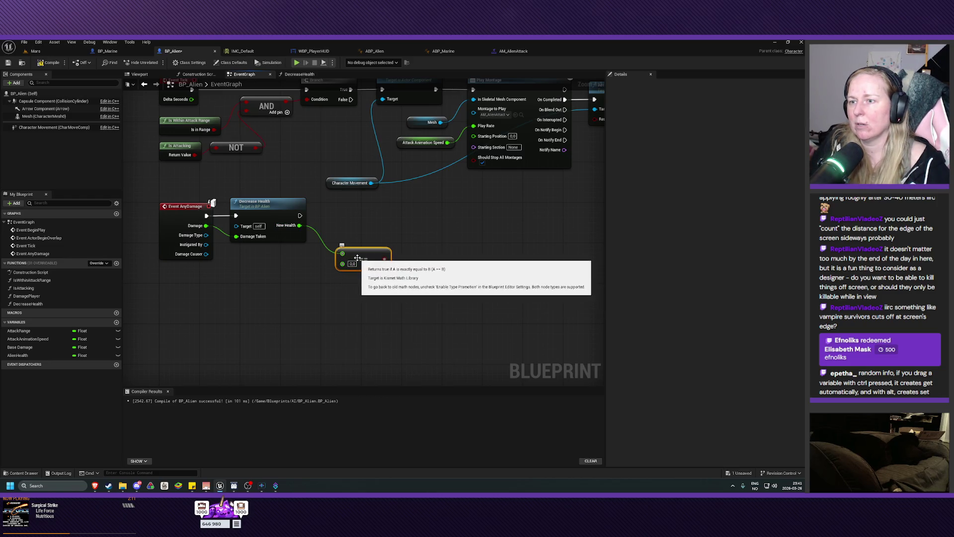
{"action": "left_click_drag", "start_coordinate": [361, 258], "coordinate": [351, 239]}
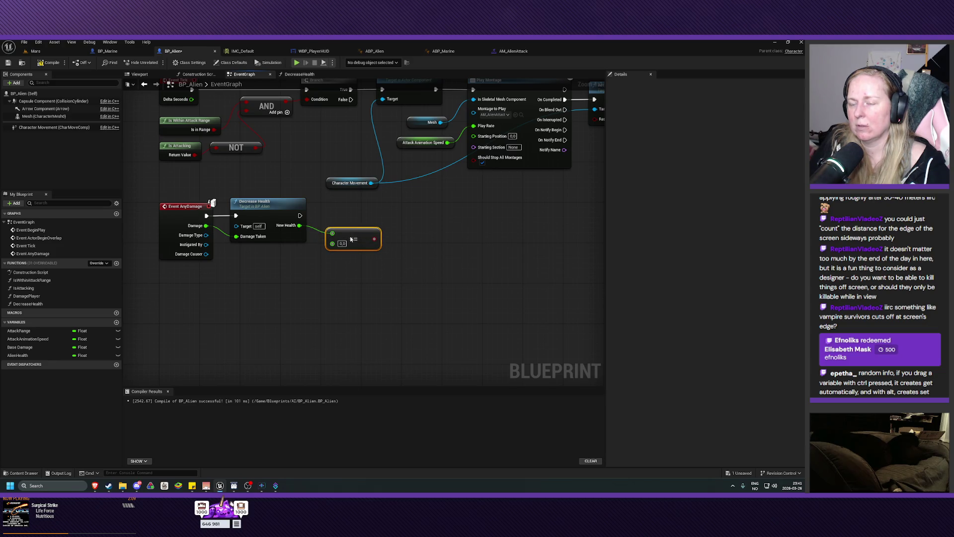
Add a Branch after Decrease Health, using the equals result as its condition.
{"action": "left_click_drag", "start_coordinate": [300, 215], "coordinate": [405, 217]}
{"action": "type", "text": "branc"}
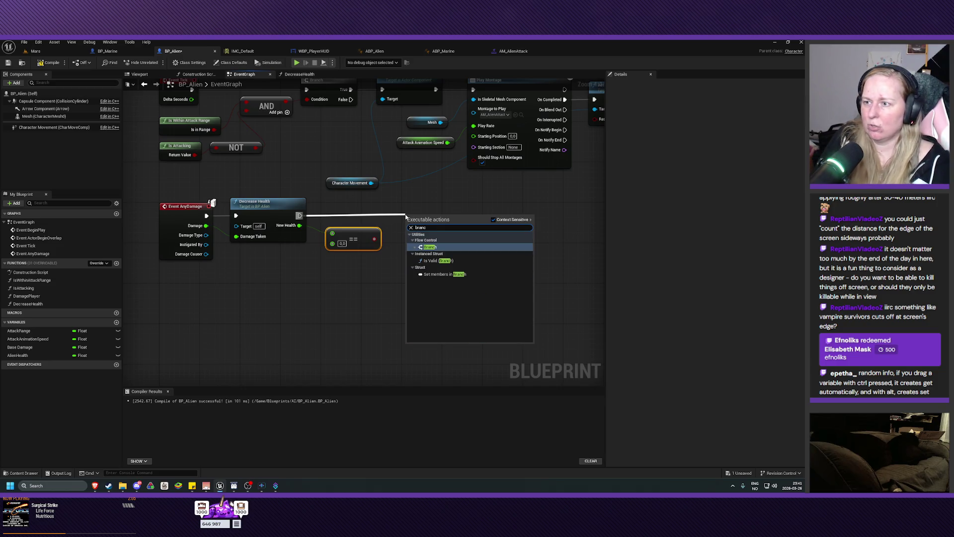
{"action": "left_click", "coordinate": [430, 247]}
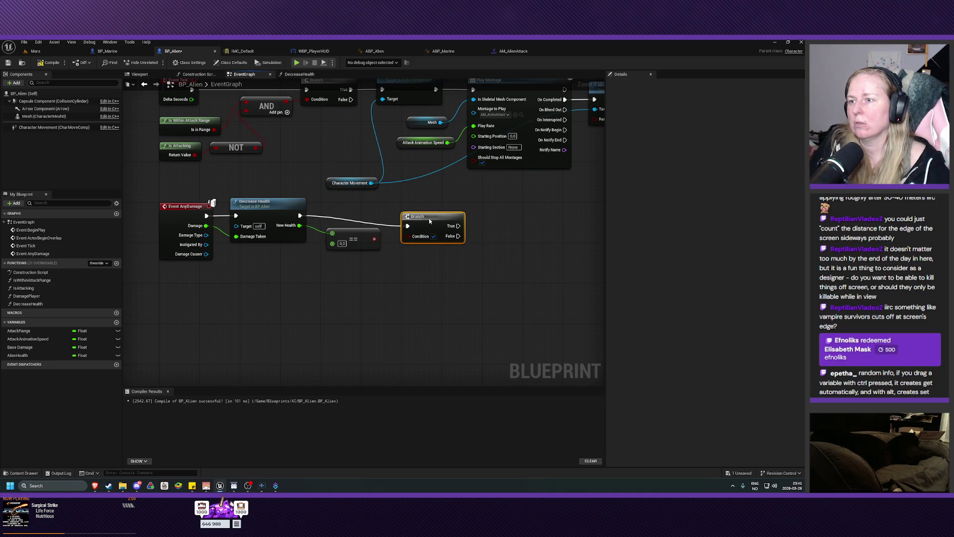
{"action": "left_click_drag", "start_coordinate": [429, 221], "coordinate": [420, 212]}
{"action": "left_click_drag", "start_coordinate": [374, 238], "coordinate": [398, 237]}
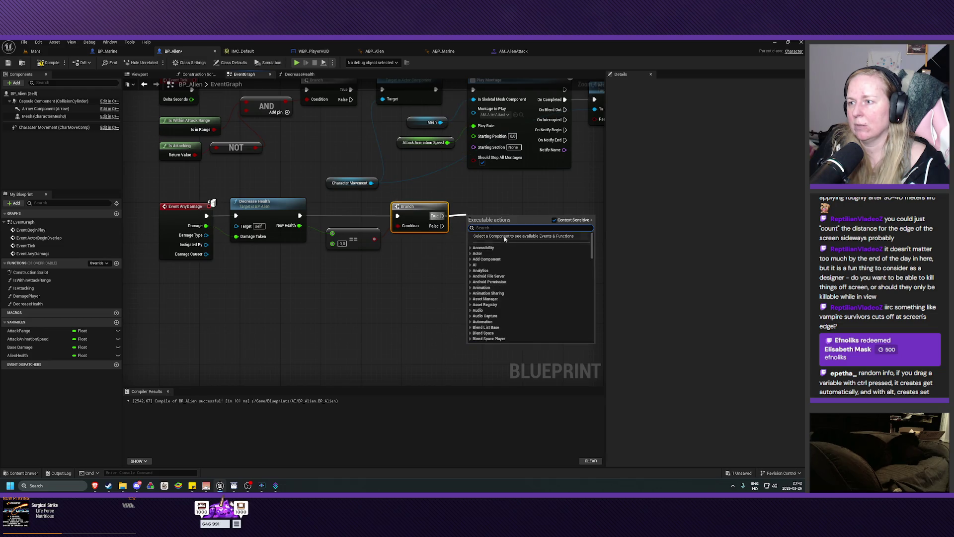
Add Destroy Actor on the Branch's True output, then compile and save BP_Alien.
{"action": "type", "text": "dest"}
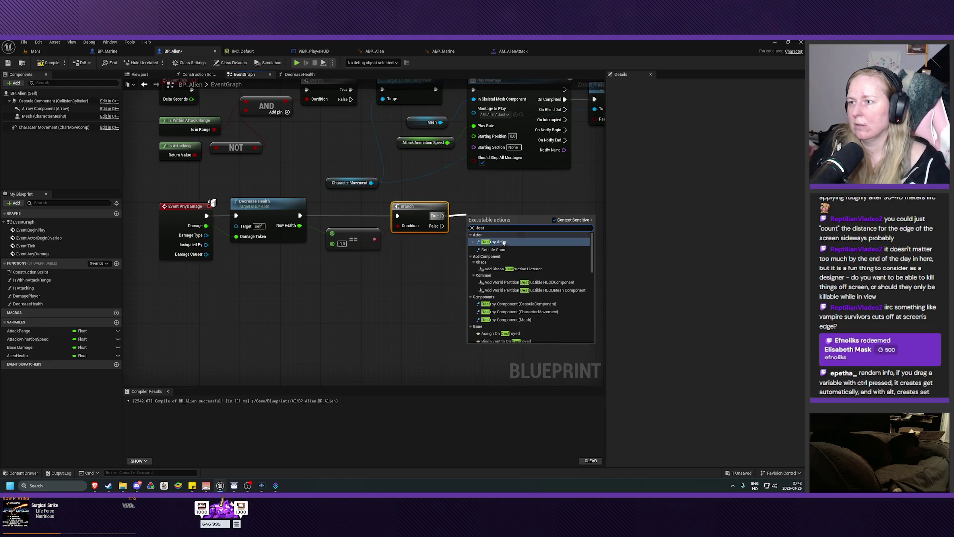
{"action": "left_click", "coordinate": [497, 242]}
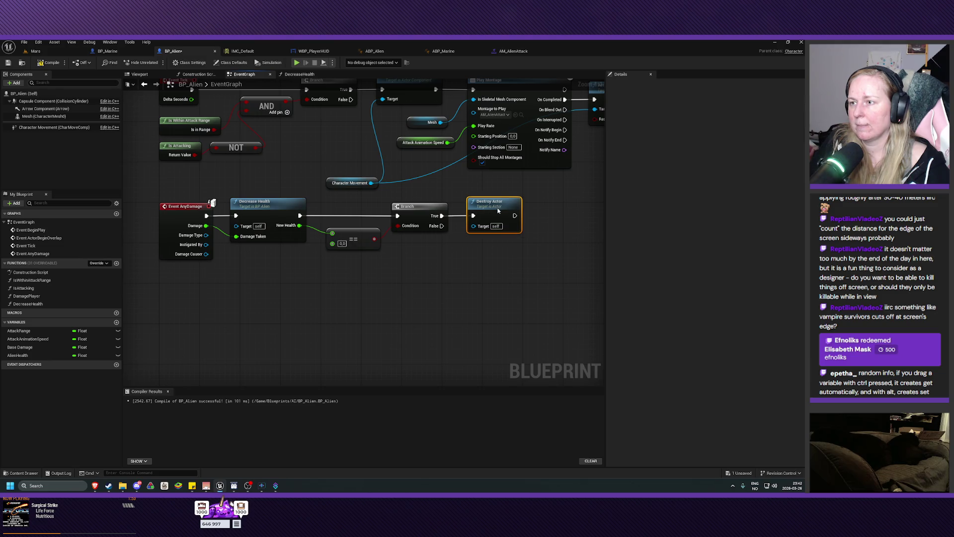
{"action": "left_click_drag", "start_coordinate": [467, 252], "coordinate": [434, 291]}
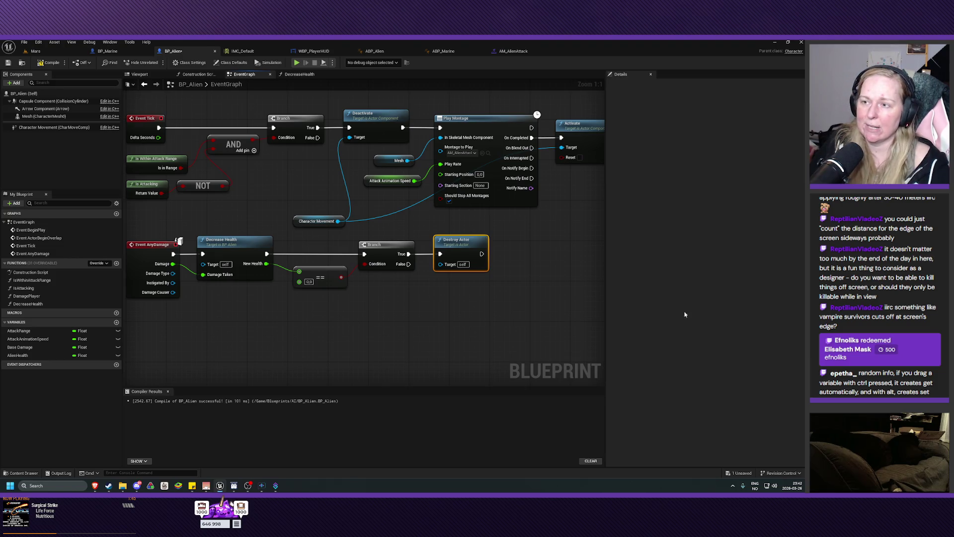
{"action": "left_click", "coordinate": [49, 62]}
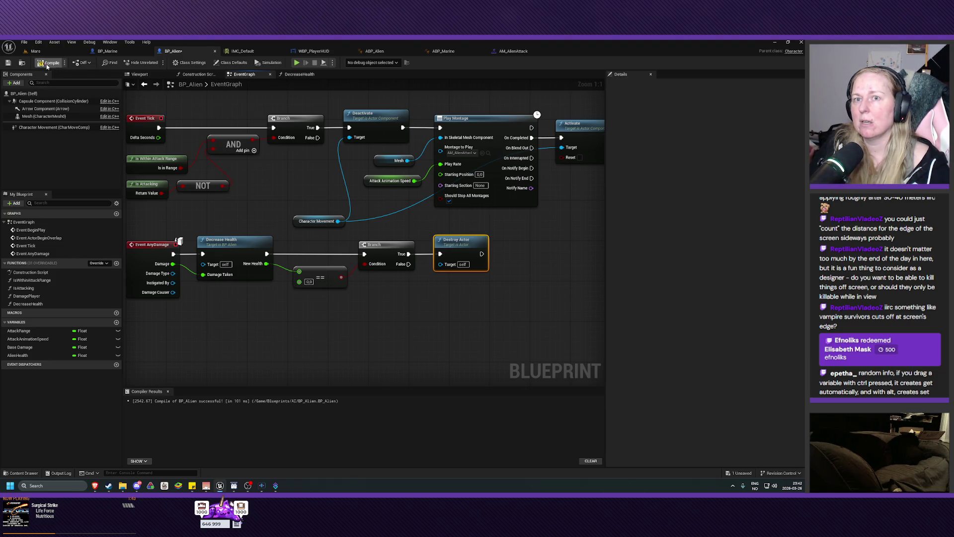
{"action": "left_click", "coordinate": [8, 63]}
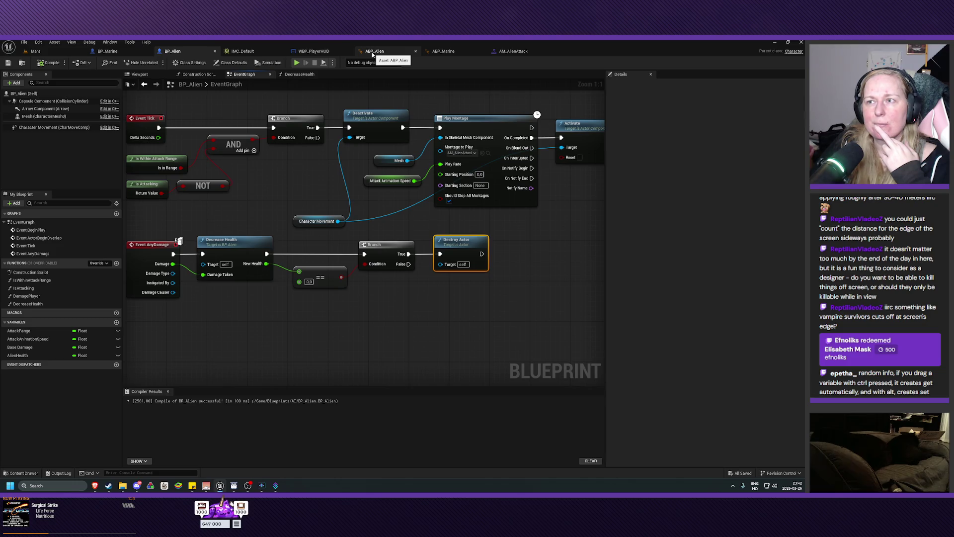
Compare ABP_Alien with ABP_Marine, then show ABP_Alien's Locomotion state machine with Idle and Walk.
{"action": "left_click", "coordinate": [373, 52]}
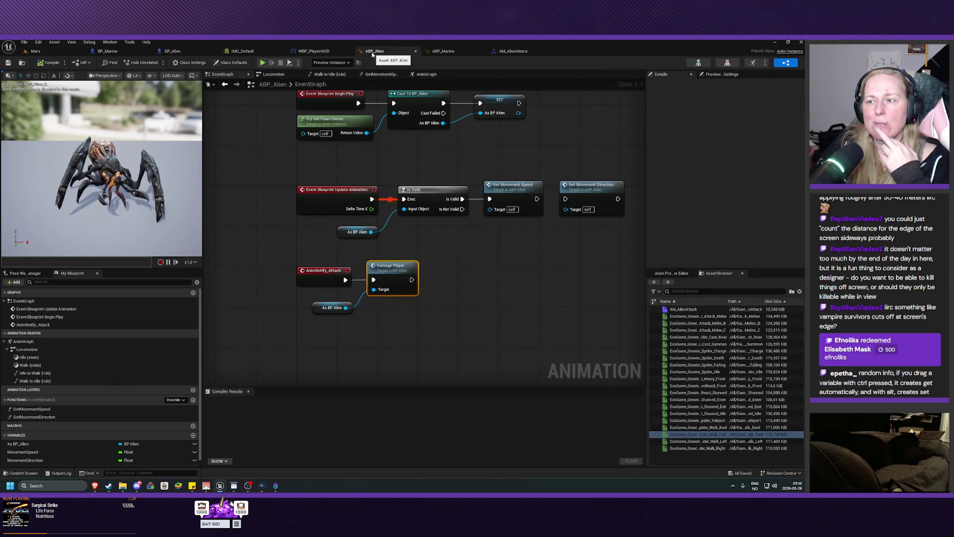
{"action": "left_click_drag", "start_coordinate": [477, 281], "coordinate": [417, 292]}
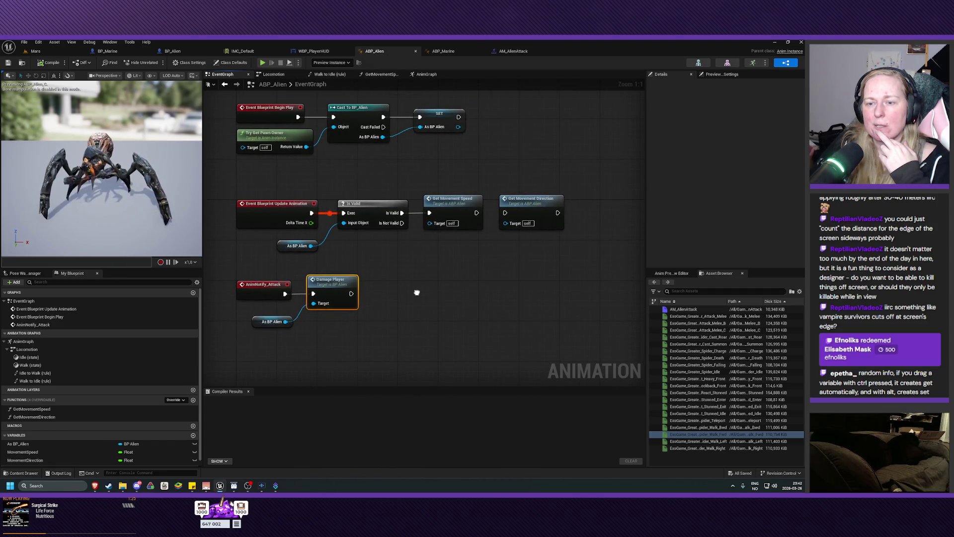
{"action": "left_click", "coordinate": [442, 52]}
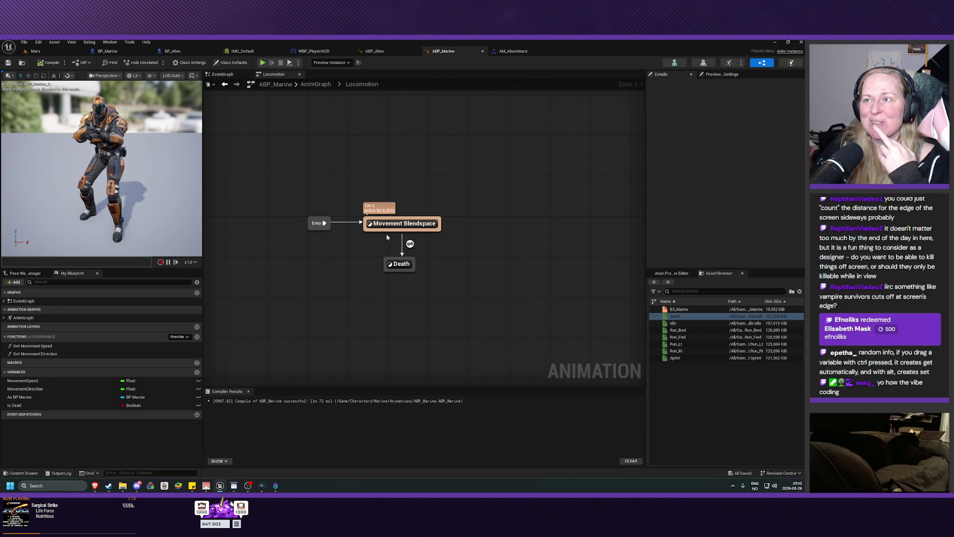
{"action": "left_click", "coordinate": [377, 51]}
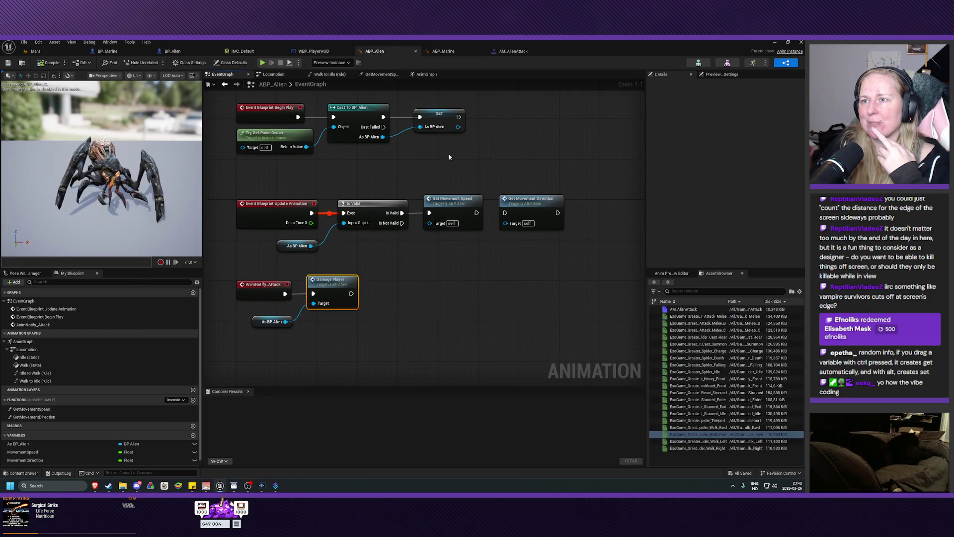
{"action": "left_click", "coordinate": [274, 74]}
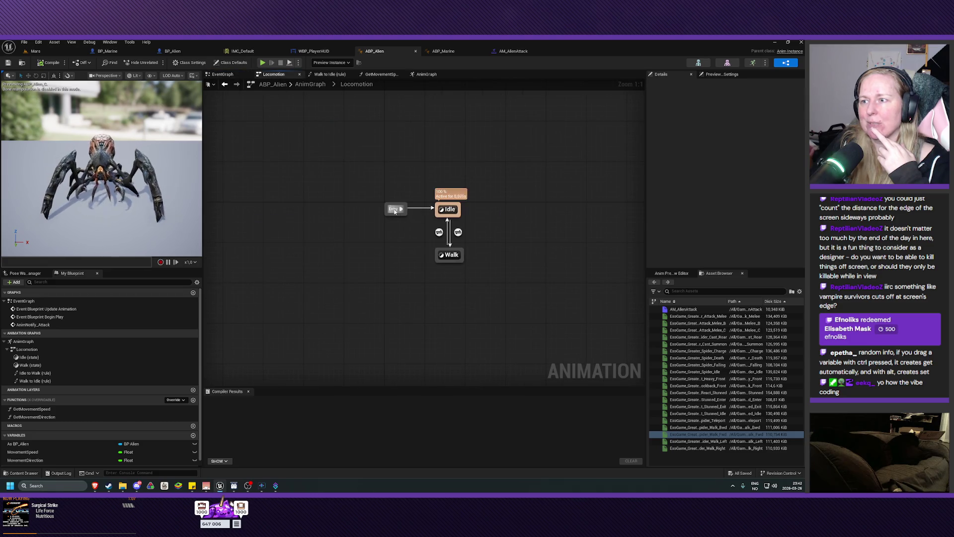
Frame ABP_Alien's Idle and Walk states, view its GetMovementSpeed function, then switch to ABP_Marine.
{"action": "left_click_drag", "start_coordinate": [473, 272], "coordinate": [379, 289]}
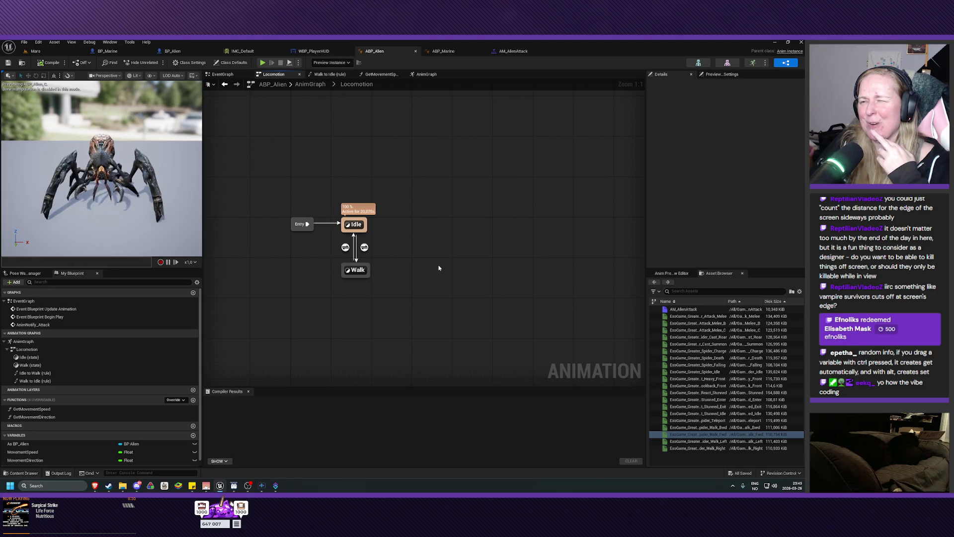
{"action": "left_click_drag", "start_coordinate": [433, 269], "coordinate": [453, 271]}
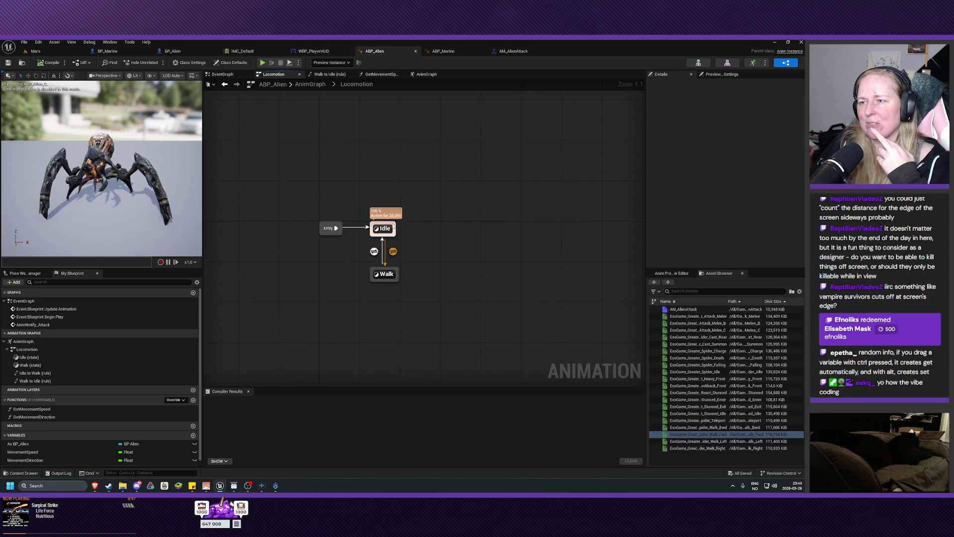
{"action": "left_click", "coordinate": [310, 84]}
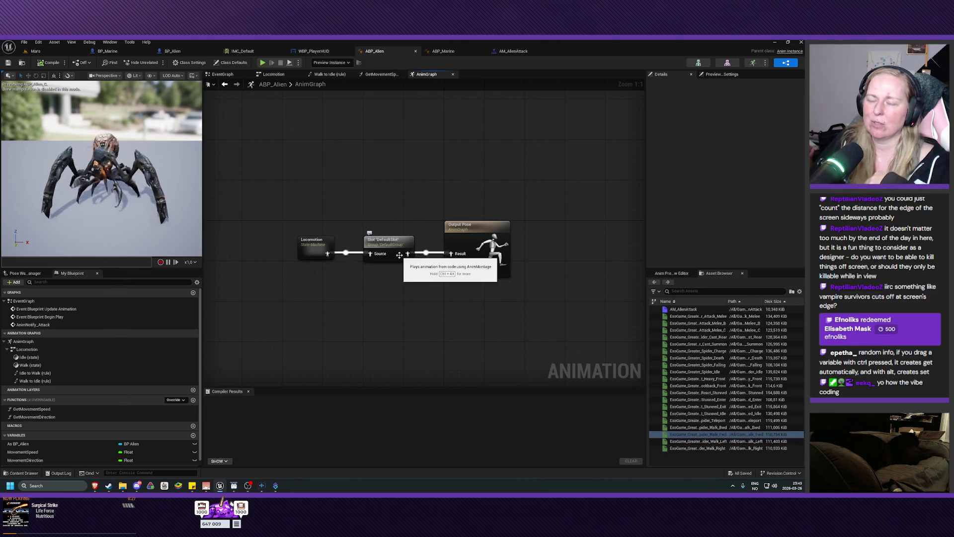
{"action": "left_click", "coordinate": [376, 75]}
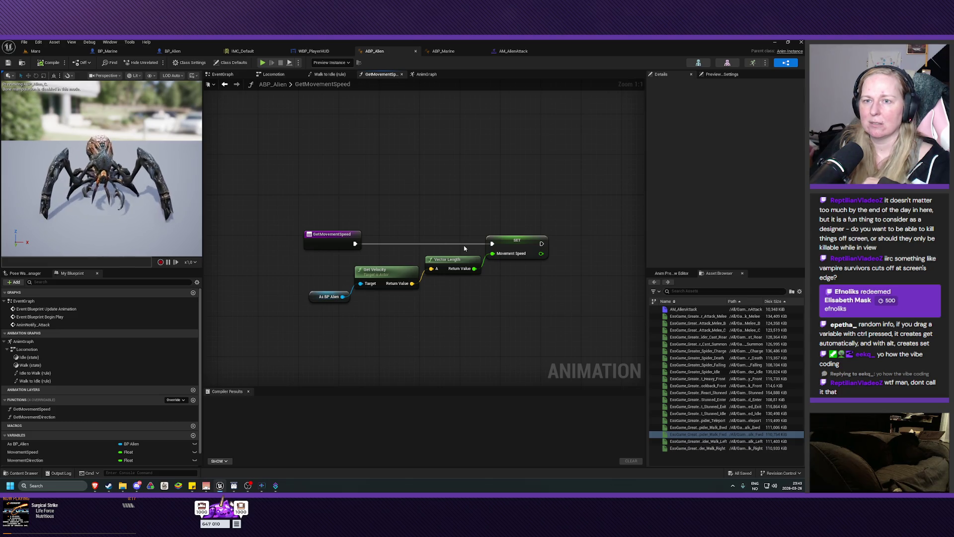
{"action": "left_click", "coordinate": [443, 51]}
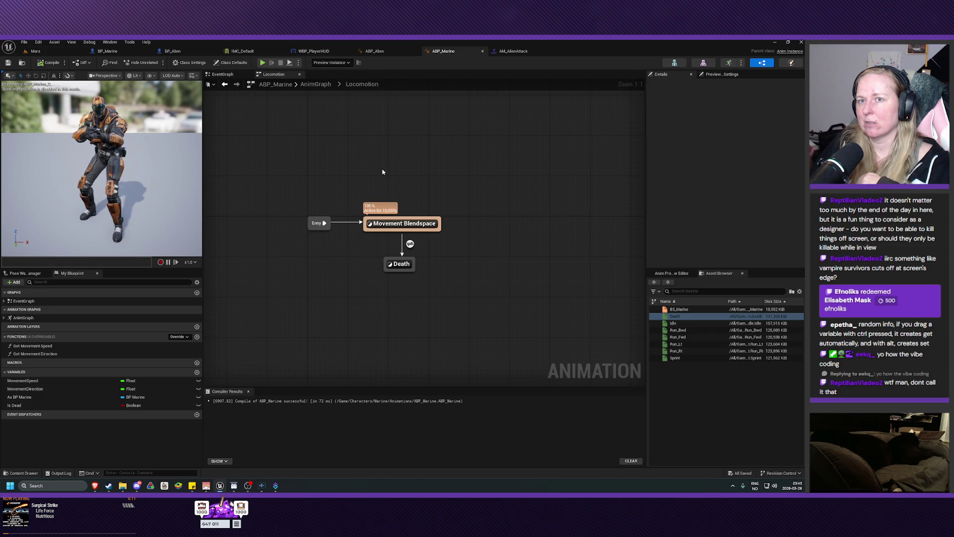
Open and play the great spider's Death animation from its Animations folder, then close it.
{"action": "left_click", "coordinate": [35, 51]}
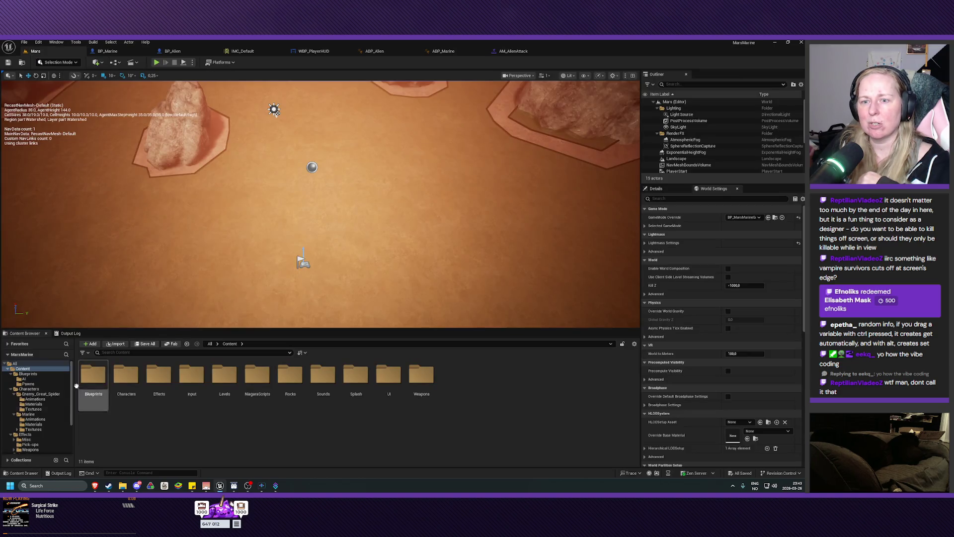
{"action": "left_click", "coordinate": [35, 399]}
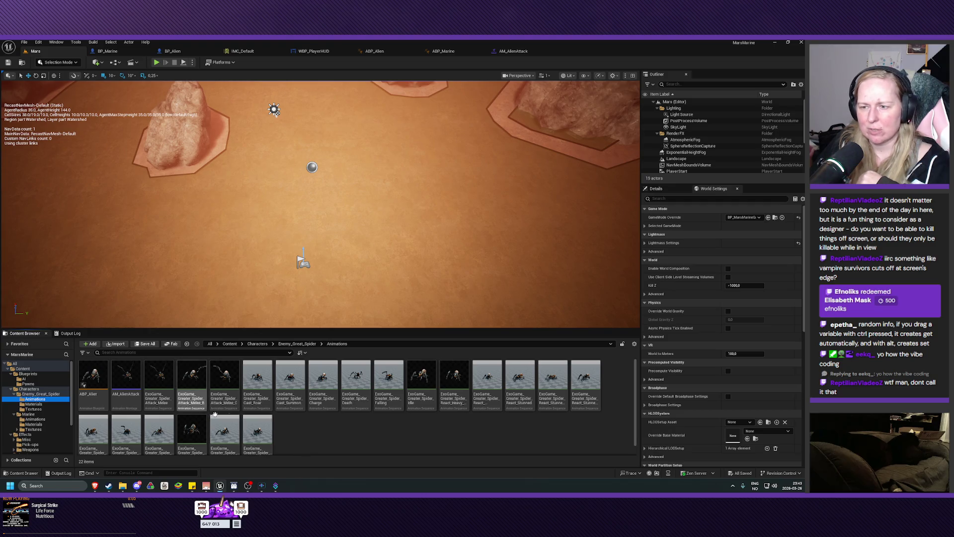
{"action": "double_click", "coordinate": [356, 382]}
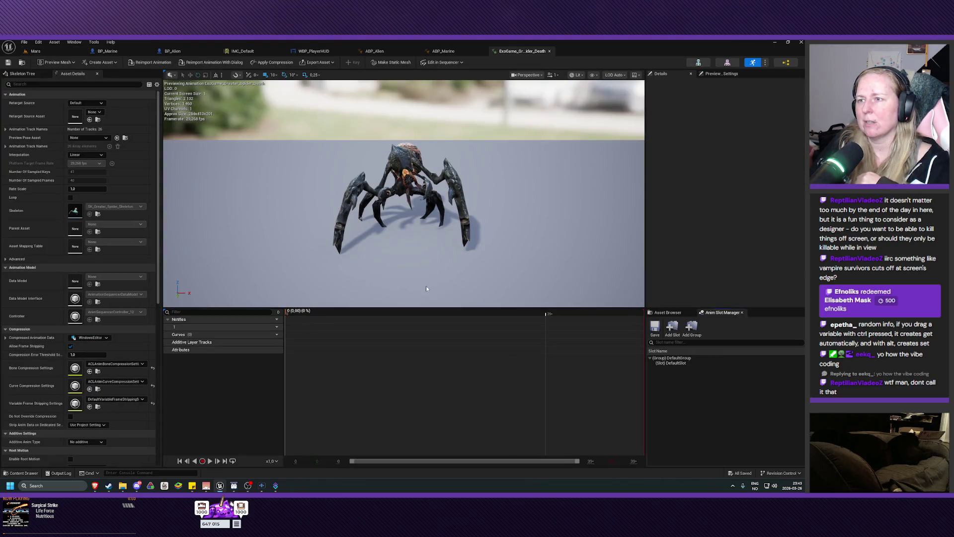
{"action": "left_click", "coordinate": [210, 461]}
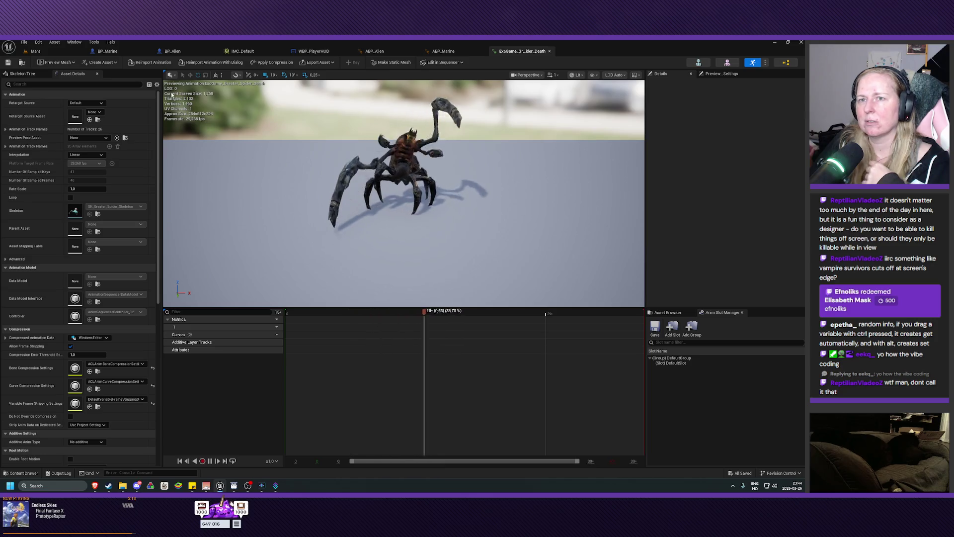
{"action": "left_click", "coordinate": [549, 51]}
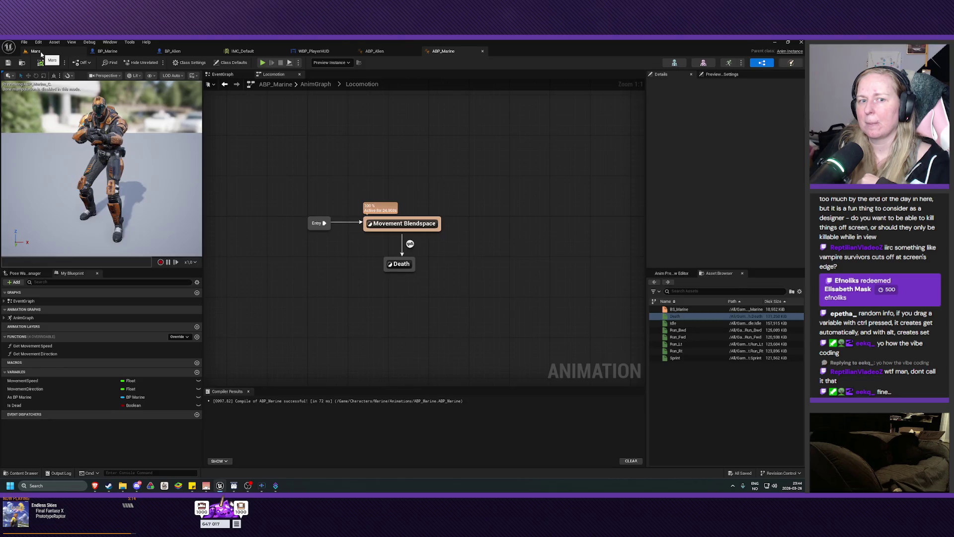
Return to the Mars level, hide the navigation debug overlay, and switch to BP_Alien.
{"action": "left_click", "coordinate": [40, 51]}
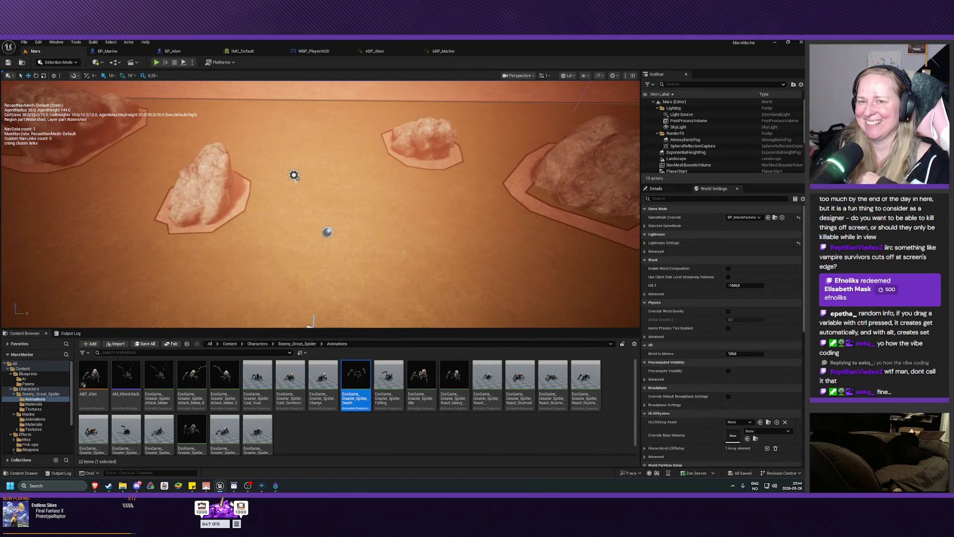
{"action": "key", "text": "p"}
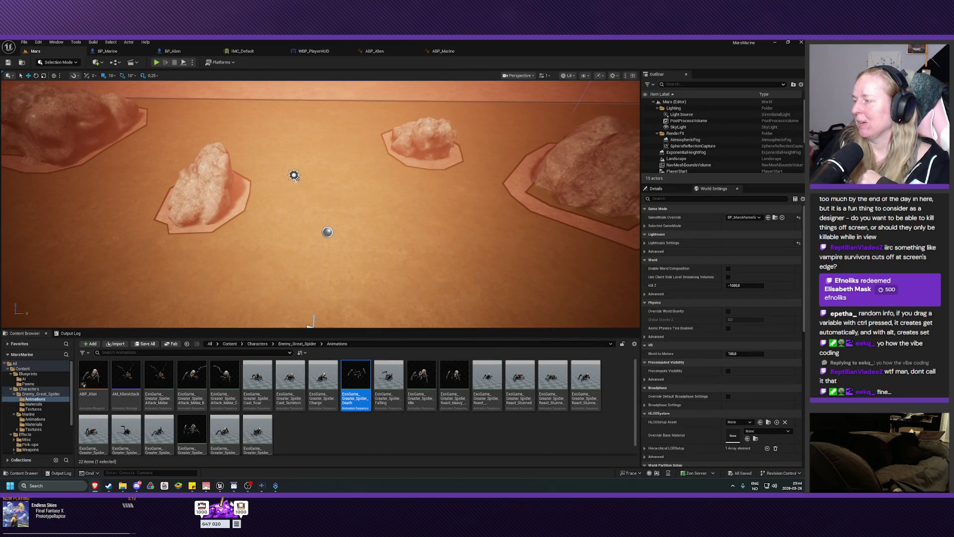
{"action": "left_click", "coordinate": [169, 51]}
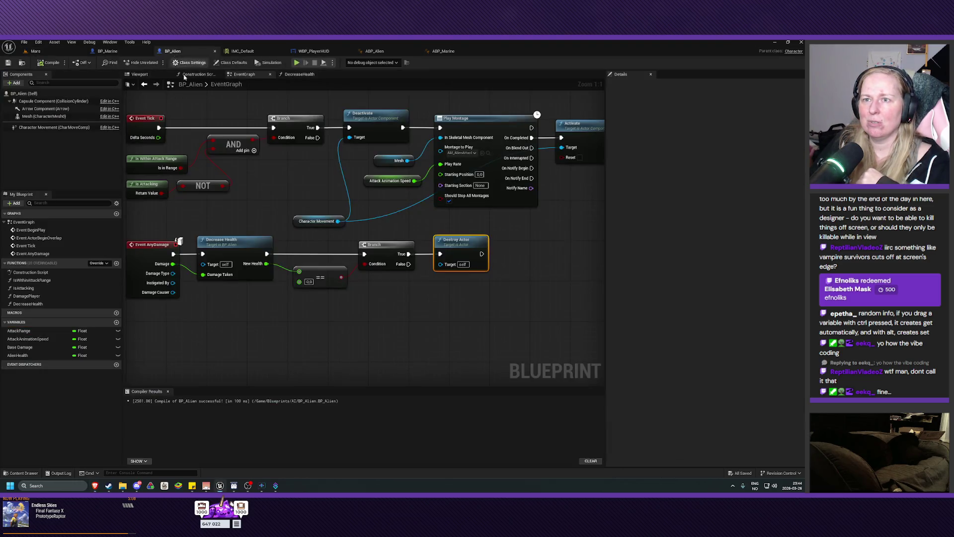
{"action": "mouse_move", "coordinate": [361, 318]}
{"action": "left_mouse_down"}
{"action": "mouse_move", "coordinate": [481, 317]}
{"action": "mouse_move", "coordinate": [471, 317]}
{"action": "left_mouse_up"}
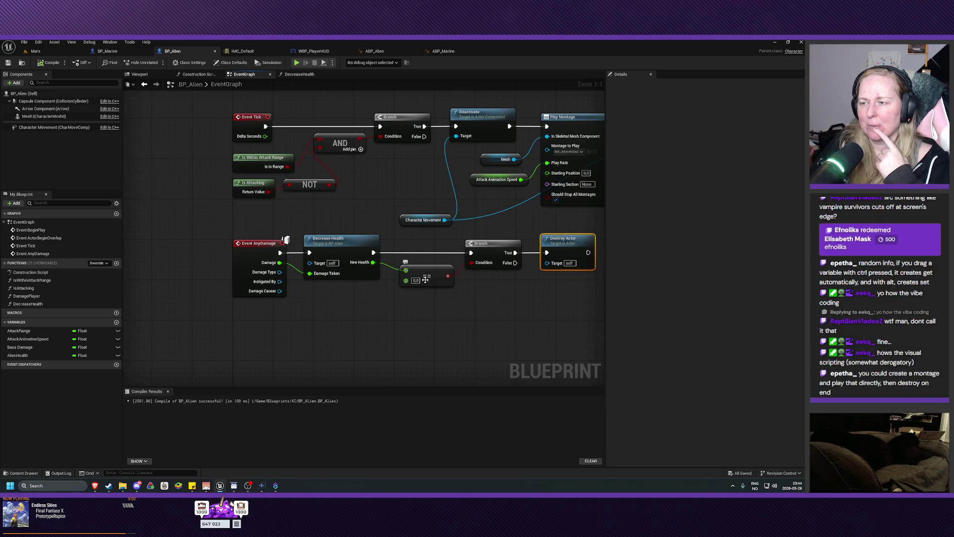
{"action": "left_click_drag", "start_coordinate": [507, 283], "coordinate": [401, 288]}
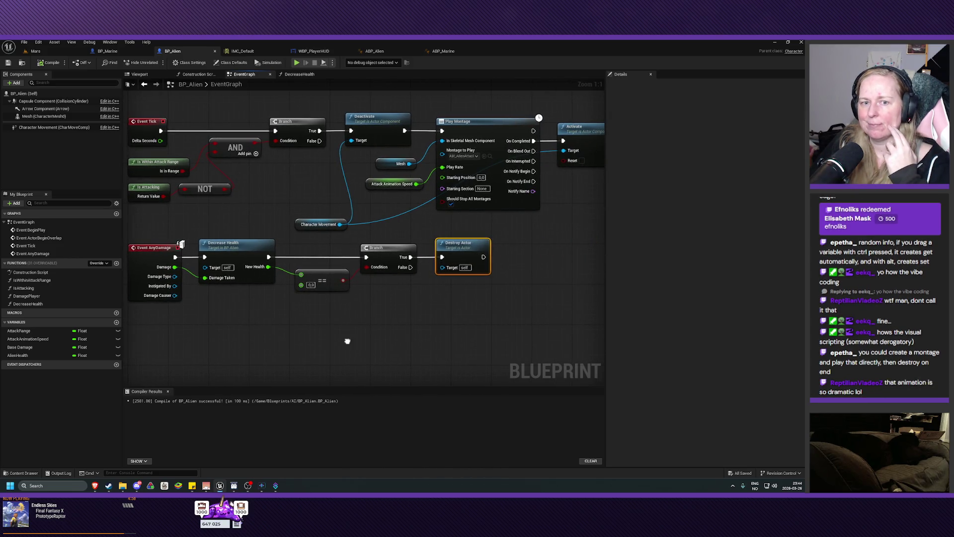
{"action": "left_click_drag", "start_coordinate": [347, 340], "coordinate": [370, 340]}
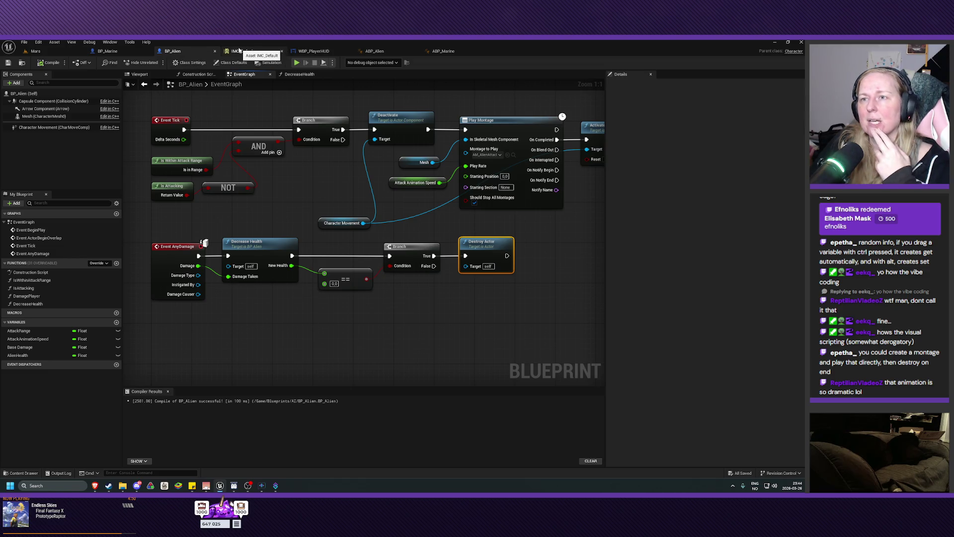
{"action": "left_click", "coordinate": [101, 52]}
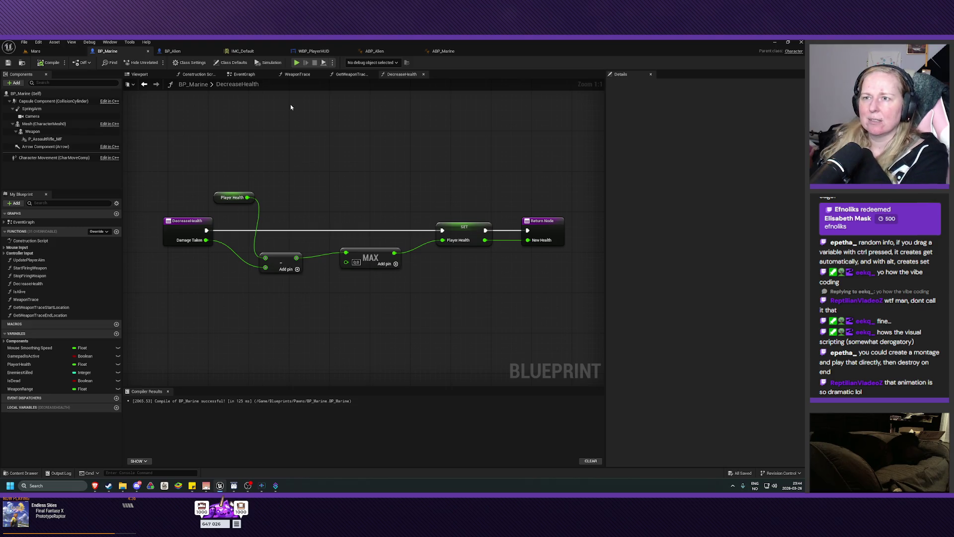
{"action": "left_click", "coordinate": [350, 74]}
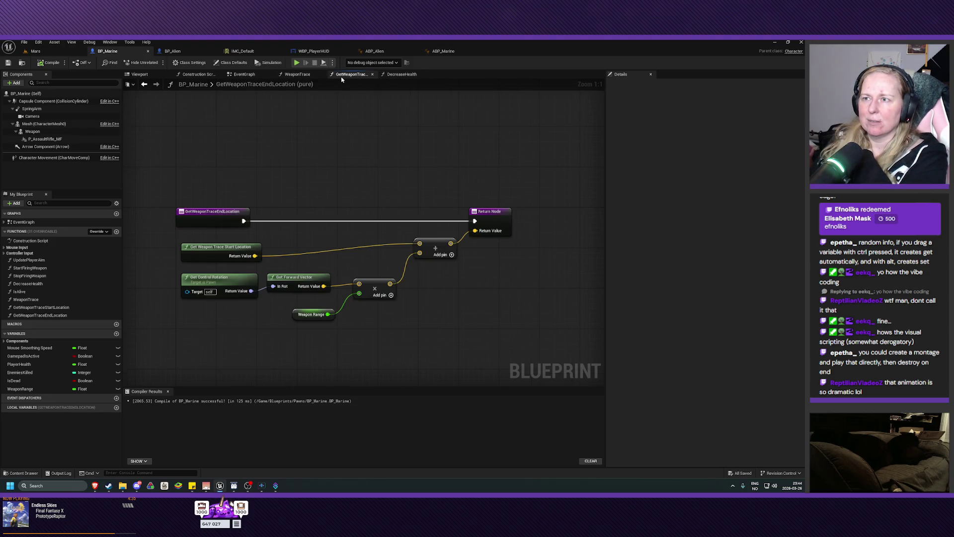
{"action": "left_click", "coordinate": [235, 76]}
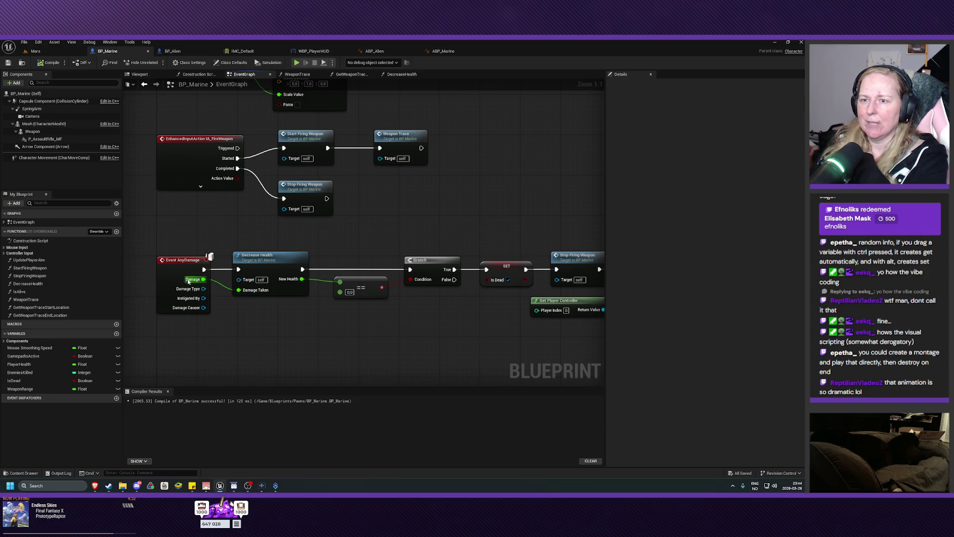
{"action": "right_click", "coordinate": [204, 279]}
{"action": "key", "text": "Escape"}
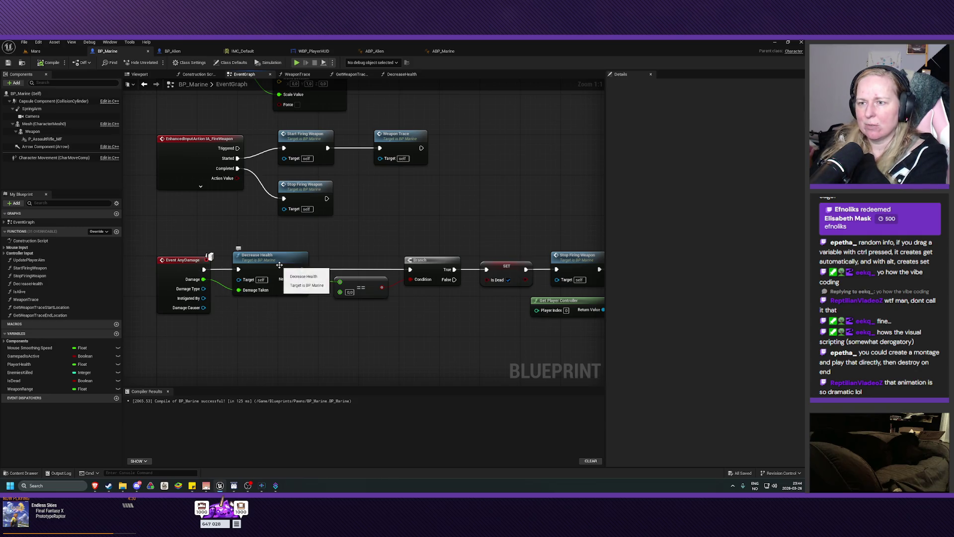
{"action": "double_click", "coordinate": [278, 264]}
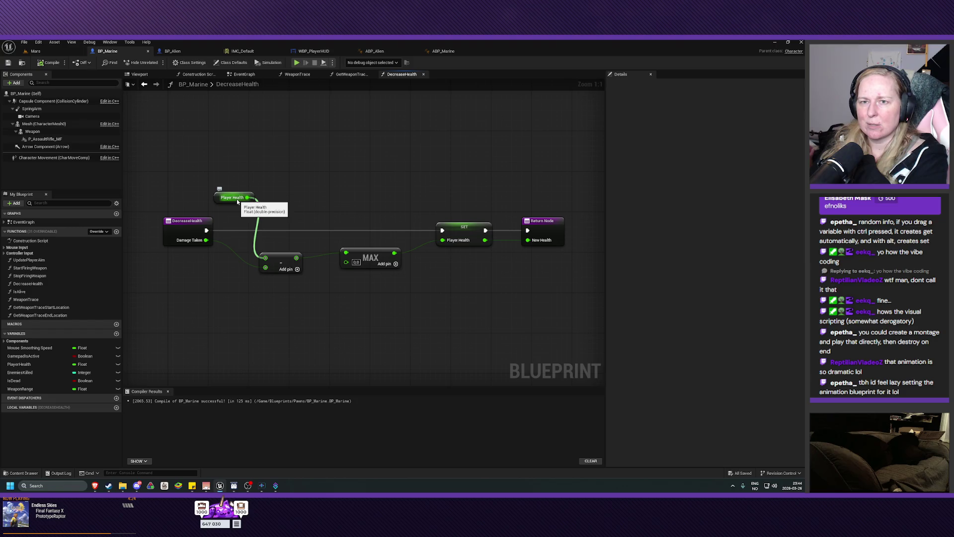
{"action": "left_click", "coordinate": [173, 51]}
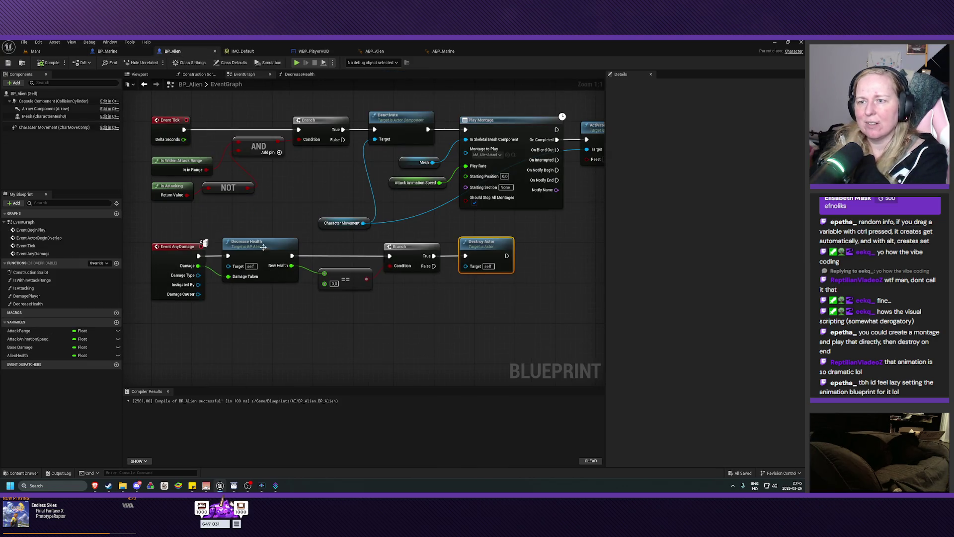
In DecreaseHealth, wire the SET Alien Health output into the Return Node's New Health pin.
{"action": "double_click", "coordinate": [263, 247]}
{"action": "left_click_drag", "start_coordinate": [256, 264], "coordinate": [250, 292]}
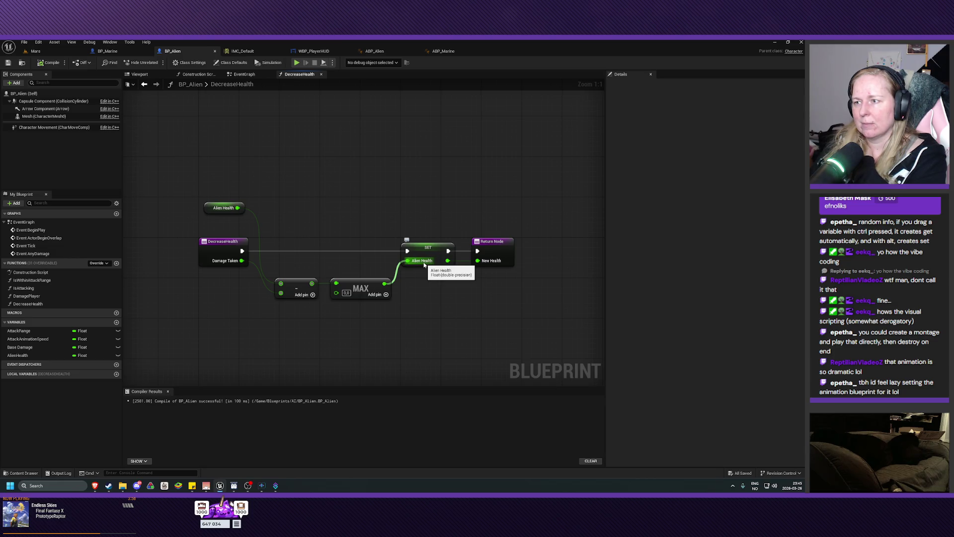
{"action": "left_click_drag", "start_coordinate": [447, 260], "coordinate": [489, 262]}
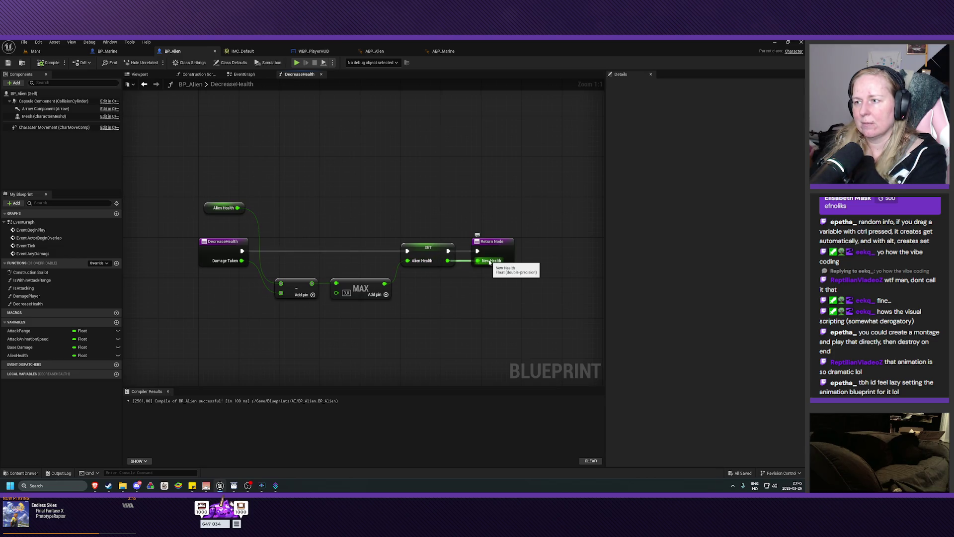
{"action": "left_click", "coordinate": [244, 74]}
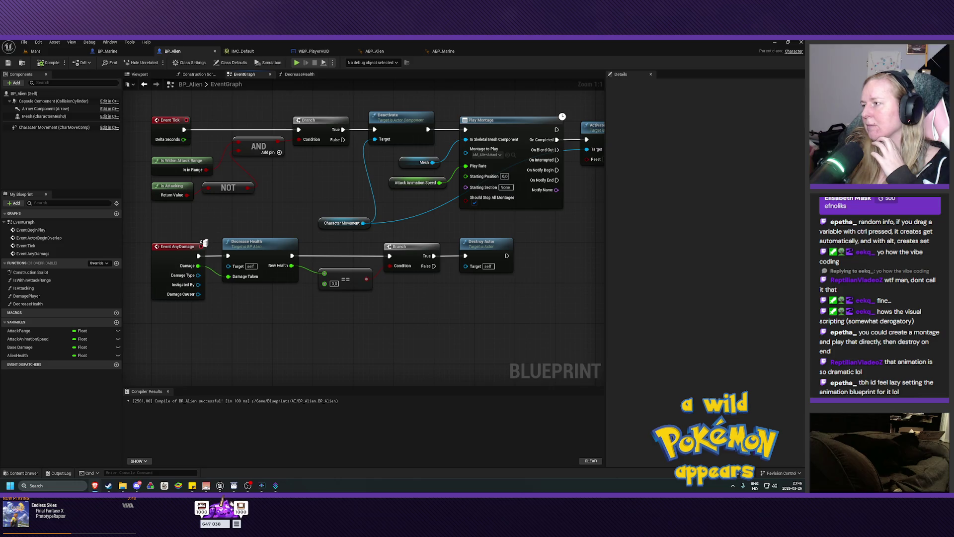
Open BP_Alien's DecreaseHealth function graph from the Decrease Health node.
{"action": "double_click", "coordinate": [245, 243]}
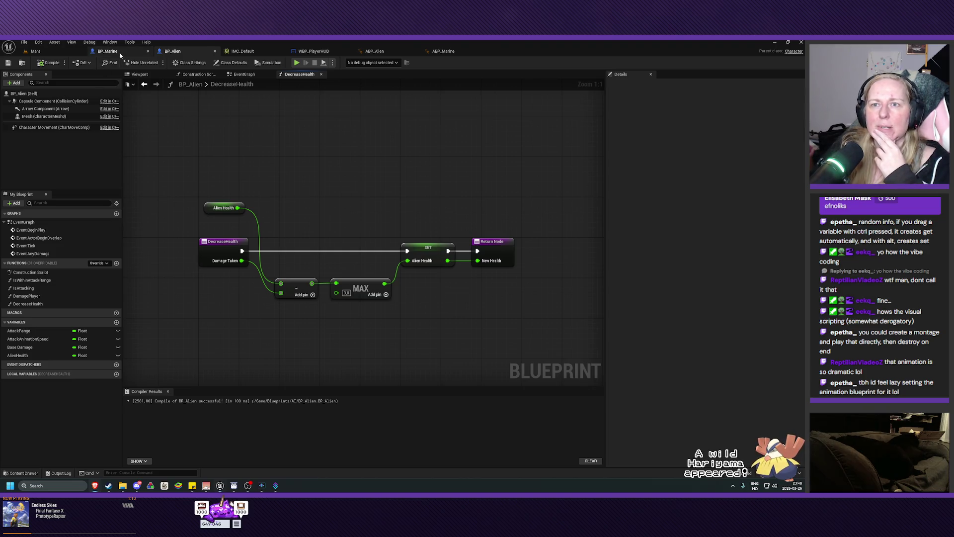
In BP_Marine's event graph, open the WeaponTrace function showing its Line Trace By Channel.
{"action": "left_click", "coordinate": [120, 51]}
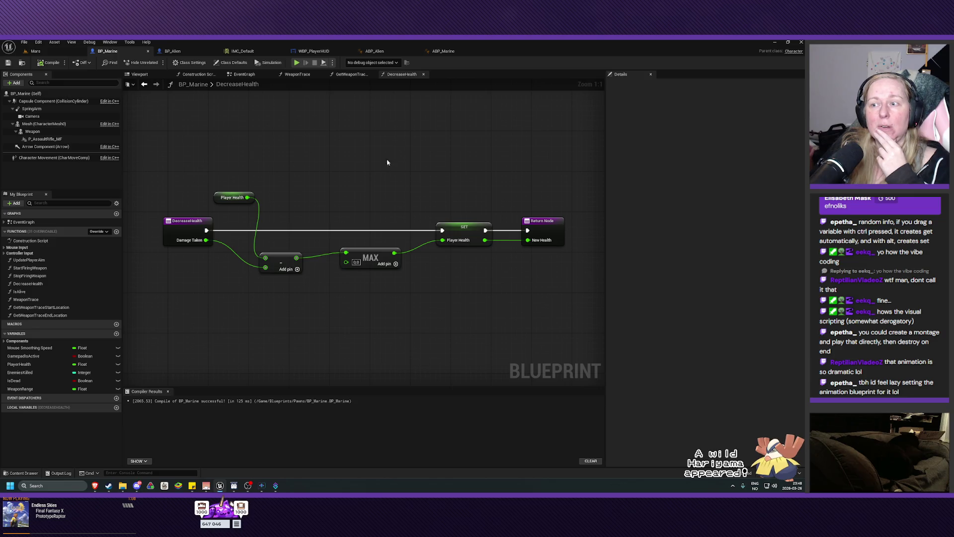
{"action": "left_click", "coordinate": [244, 74]}
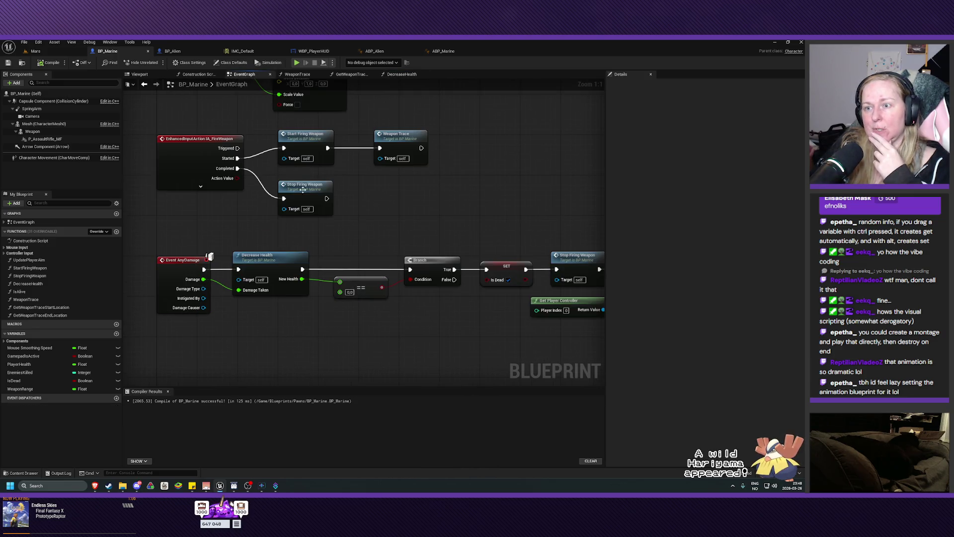
{"action": "mouse_move", "coordinate": [296, 335]}
{"action": "left_mouse_down"}
{"action": "mouse_move", "coordinate": [292, 245]}
{"action": "mouse_move", "coordinate": [276, 325]}
{"action": "left_mouse_up"}
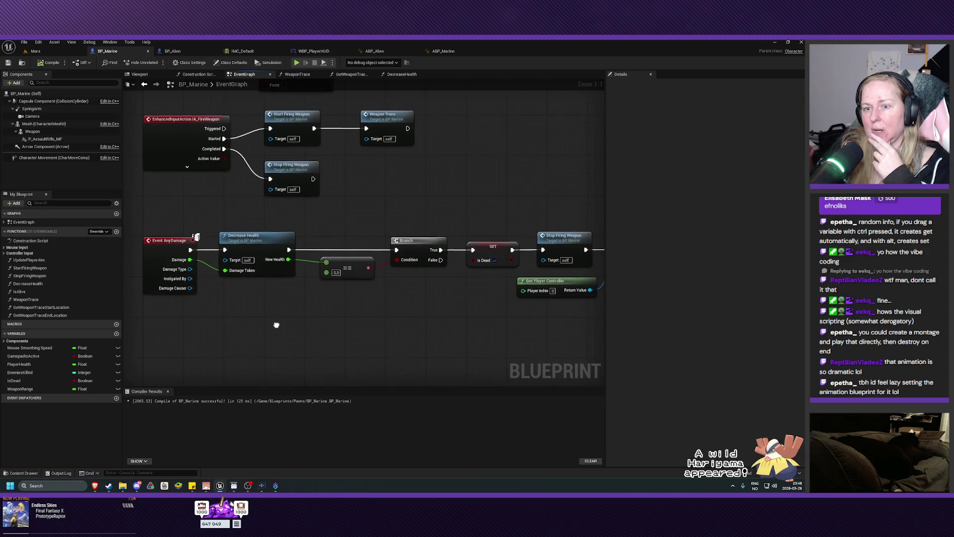
{"action": "left_click_drag", "start_coordinate": [341, 209], "coordinate": [367, 260]}
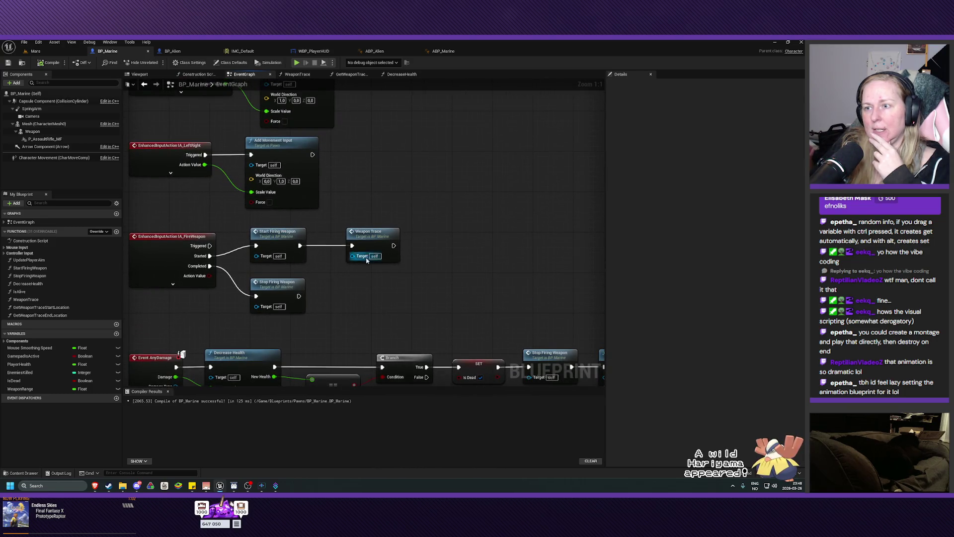
{"action": "double_click", "coordinate": [366, 260]}
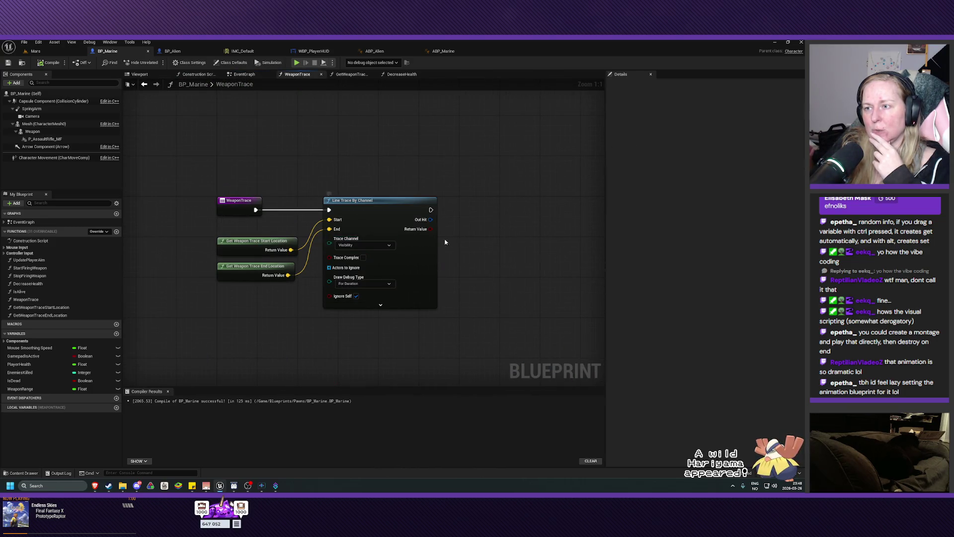
{"action": "mouse_move", "coordinate": [461, 237]}
{"action": "left_mouse_down"}
{"action": "mouse_move", "coordinate": [479, 275]}
{"action": "mouse_move", "coordinate": [419, 285]}
{"action": "left_mouse_up"}
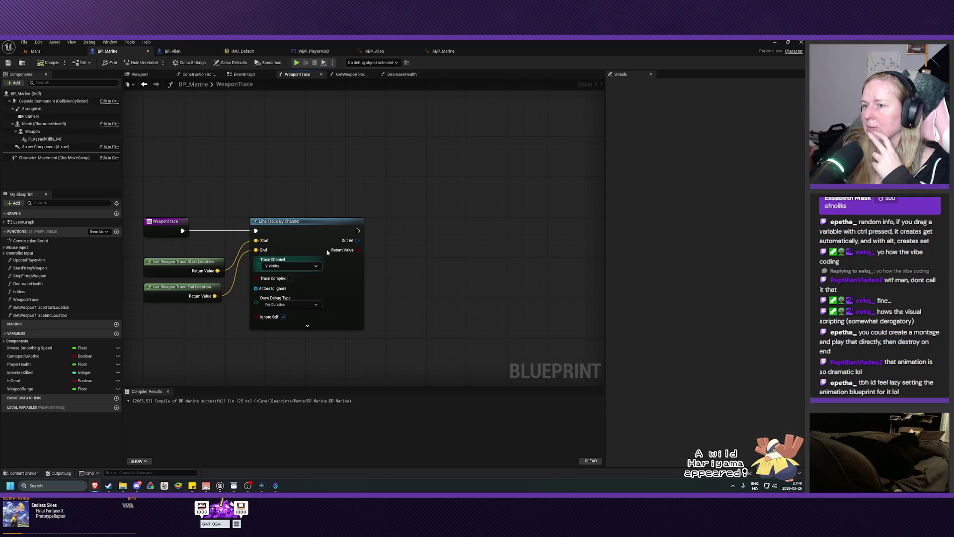
Add a Break Hit Result node on the line trace's Out Hit, showing all outputs.
{"action": "mouse_move", "coordinate": [357, 240]}
{"action": "left_mouse_down"}
{"action": "mouse_move", "coordinate": [390, 249]}
{"action": "mouse_move", "coordinate": [382, 245]}
{"action": "left_mouse_up"}
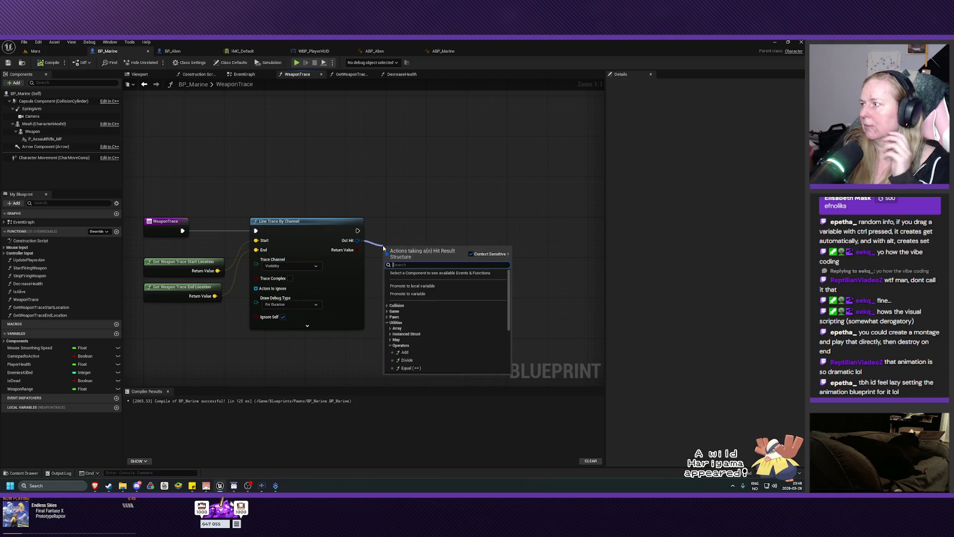
{"action": "type", "text": "break hit"}
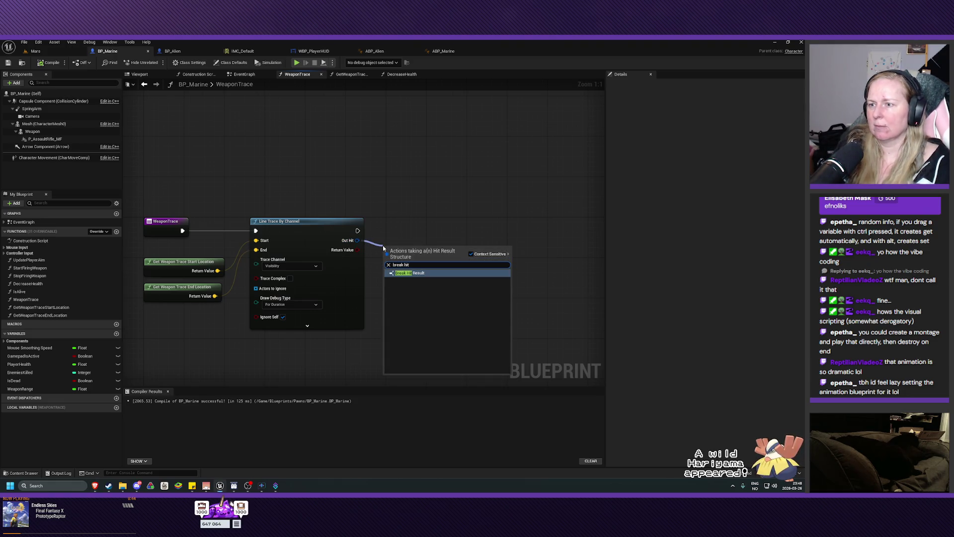
{"action": "left_click", "coordinate": [419, 273]}
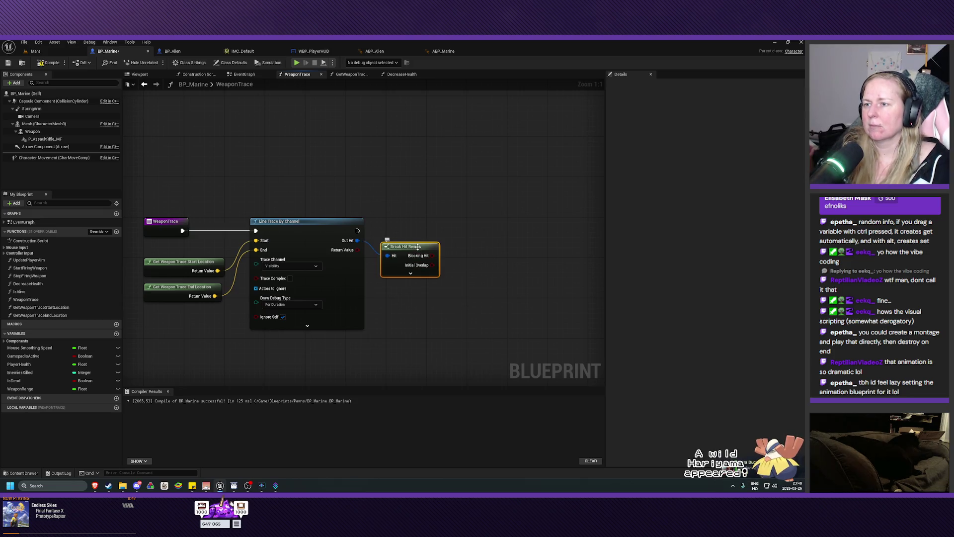
{"action": "left_click_drag", "start_coordinate": [420, 276], "coordinate": [411, 241]}
{"action": "left_click", "coordinate": [416, 274]}
{"action": "mouse_move", "coordinate": [411, 242]}
{"action": "left_mouse_down"}
{"action": "mouse_move", "coordinate": [410, 257]}
{"action": "mouse_move", "coordinate": [390, 225]}
{"action": "left_mouse_up"}
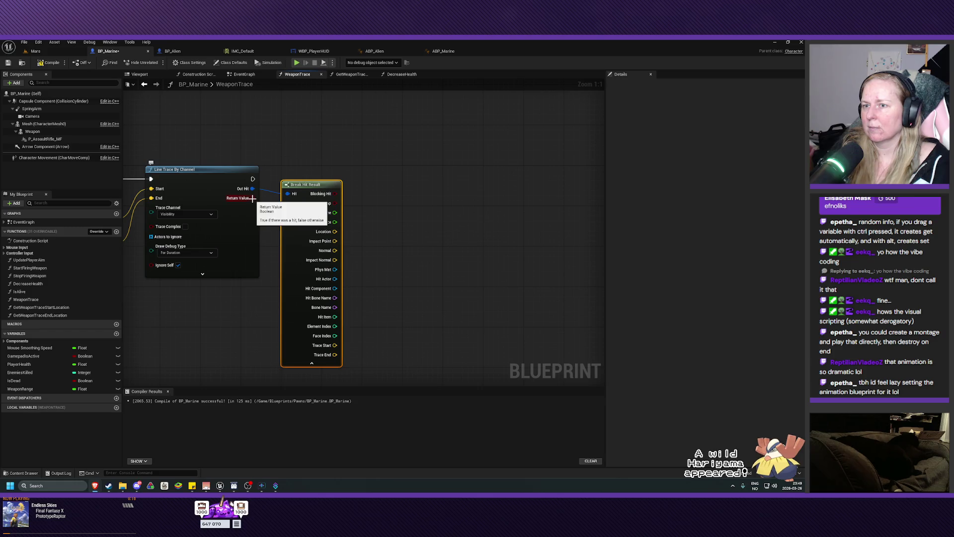
Add a Branch after the line trace, driven by Blocking Hit, and compile BP_Marine.
{"action": "left_click_drag", "start_coordinate": [255, 199], "coordinate": [378, 180]}
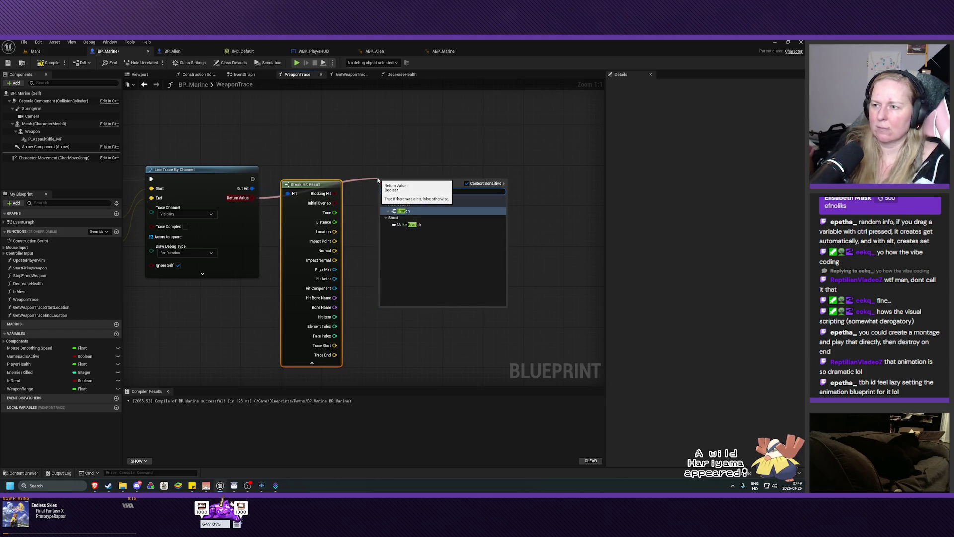
{"action": "key", "text": "Escape"}
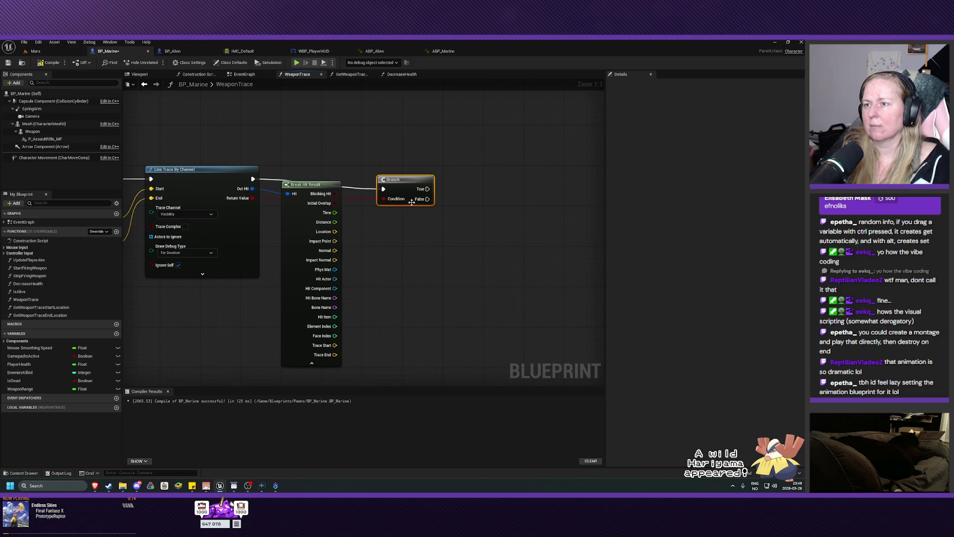
{"action": "left_click_drag", "start_coordinate": [389, 182], "coordinate": [397, 173]}
{"action": "left_click", "coordinate": [389, 189], "text": "alt"}
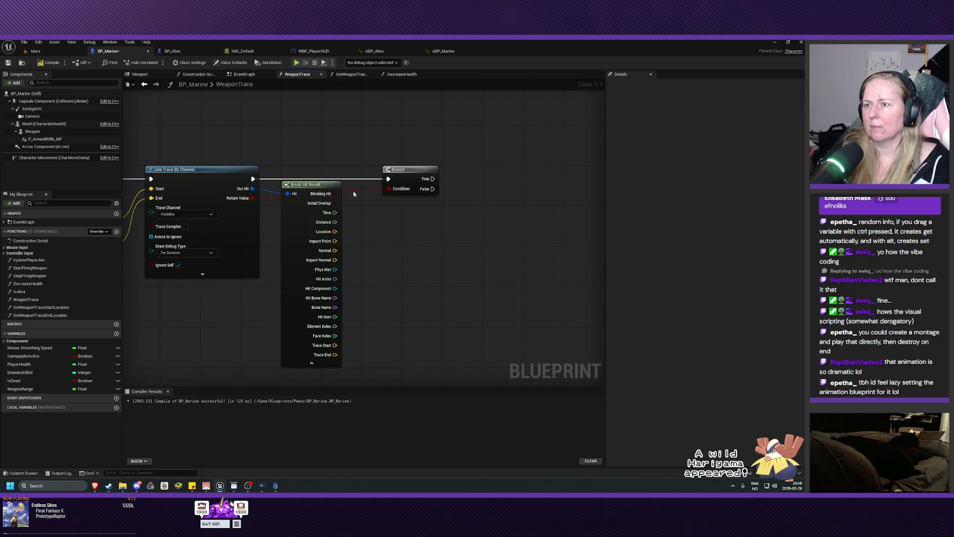
{"action": "mouse_move", "coordinate": [336, 193]}
{"action": "left_mouse_down"}
{"action": "mouse_move", "coordinate": [380, 193]}
{"action": "mouse_move", "coordinate": [405, 174]}
{"action": "mouse_move", "coordinate": [380, 174]}
{"action": "left_mouse_up"}
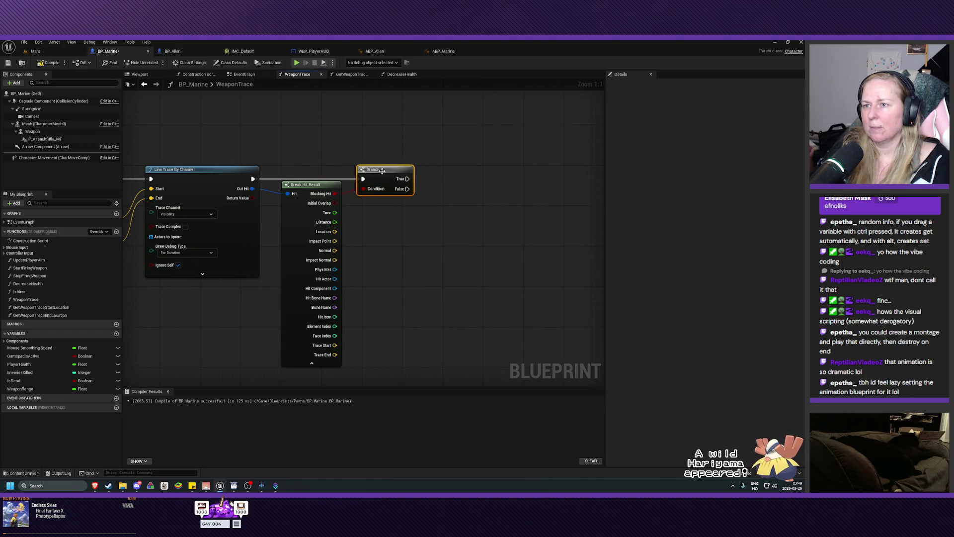
{"action": "left_click_drag", "start_coordinate": [304, 184], "coordinate": [304, 189]}
{"action": "left_click", "coordinate": [376, 231]}
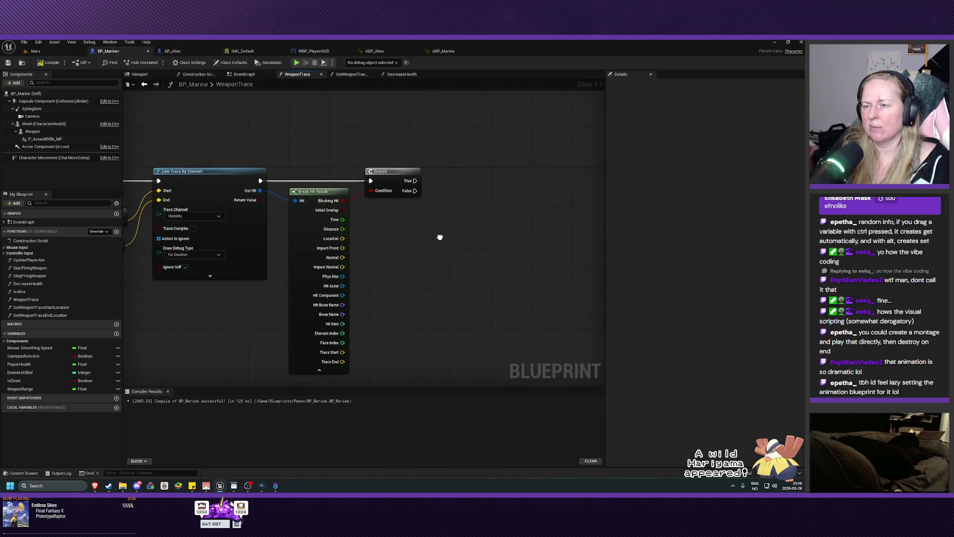
{"action": "left_click_drag", "start_coordinate": [438, 237], "coordinate": [432, 219]}
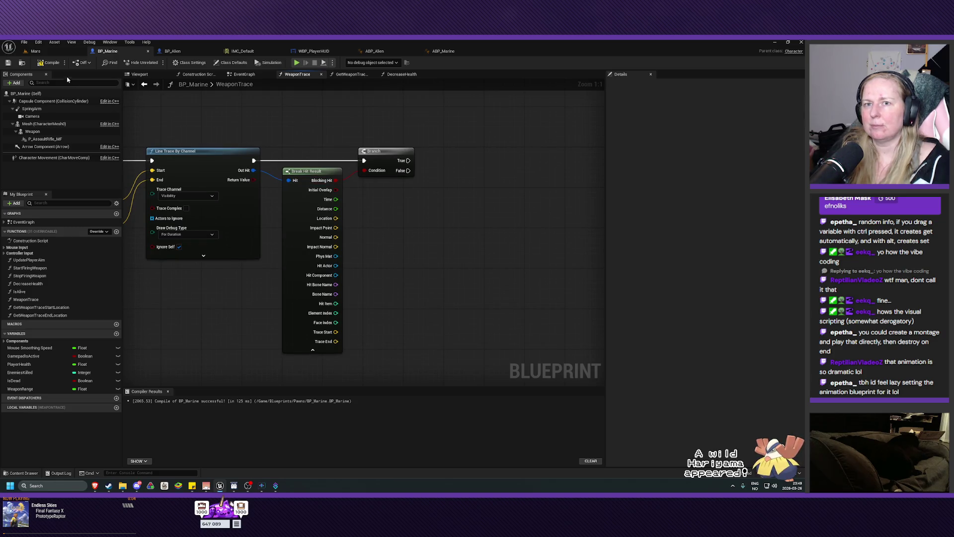
{"action": "key", "text": "F7"}
{"action": "left_click_drag", "start_coordinate": [416, 243], "coordinate": [391, 254]}
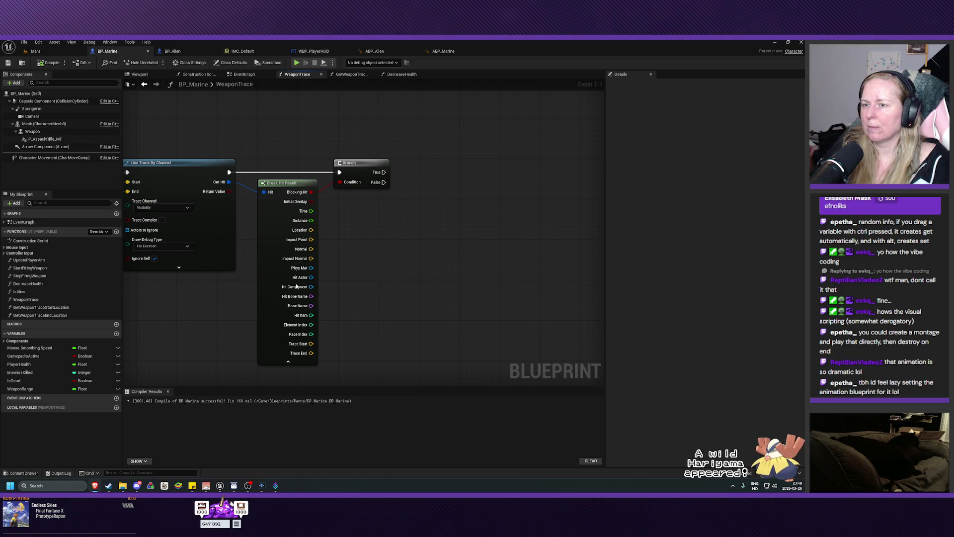
Add Apply Damage on the Hit Actor, executed from the Branch's True output.
{"action": "mouse_move", "coordinate": [305, 278]}
{"action": "left_mouse_down"}
{"action": "mouse_move", "coordinate": [320, 279]}
{"action": "mouse_move", "coordinate": [358, 237]}
{"action": "left_mouse_up"}
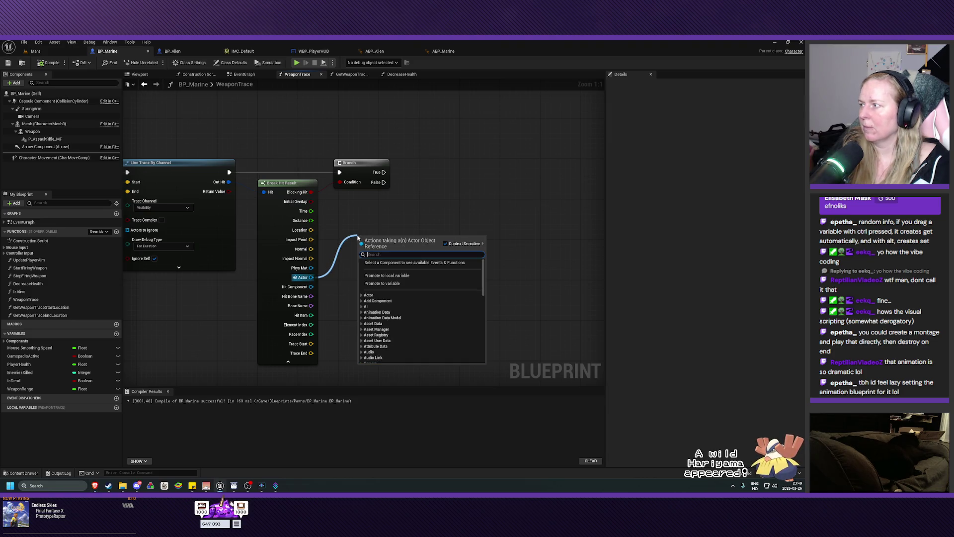
{"action": "type", "text": "apply dama"}
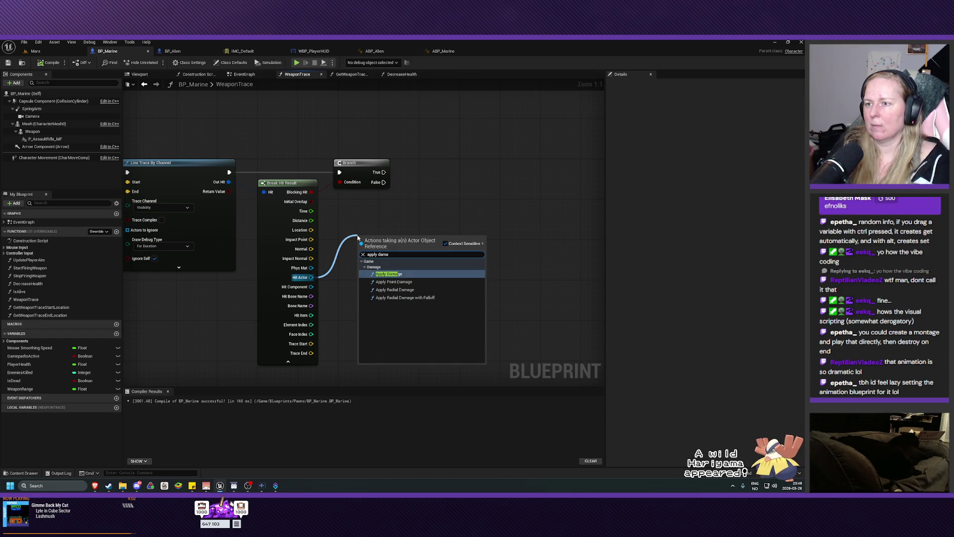
{"action": "key", "text": "Return"}
{"action": "mouse_move", "coordinate": [393, 236]}
{"action": "left_mouse_down"}
{"action": "mouse_move", "coordinate": [425, 195]}
{"action": "mouse_move", "coordinate": [420, 210]}
{"action": "mouse_move", "coordinate": [392, 223]}
{"action": "mouse_move", "coordinate": [440, 163]}
{"action": "mouse_move", "coordinate": [458, 167]}
{"action": "left_mouse_up"}
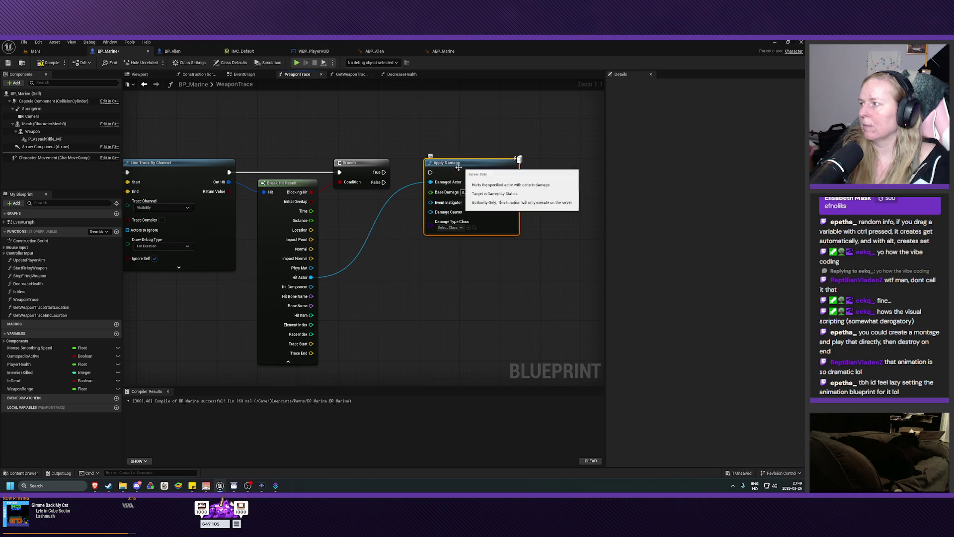
{"action": "left_click_drag", "start_coordinate": [383, 172], "coordinate": [431, 171]}
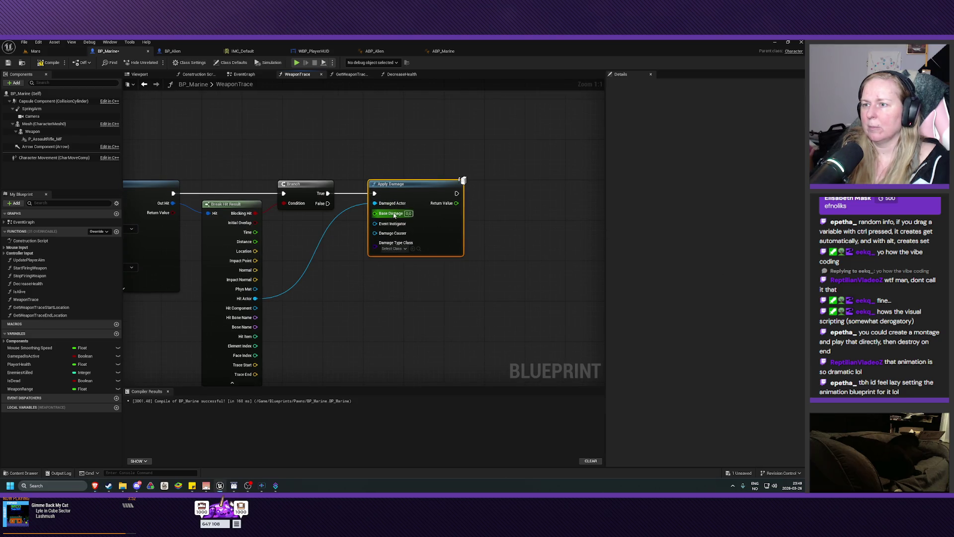
Promote Apply Damage's Base Damage to a variable, then compile and save BP_Marine.
{"action": "right_click", "coordinate": [393, 214]}
{"action": "left_click", "coordinate": [418, 233]}
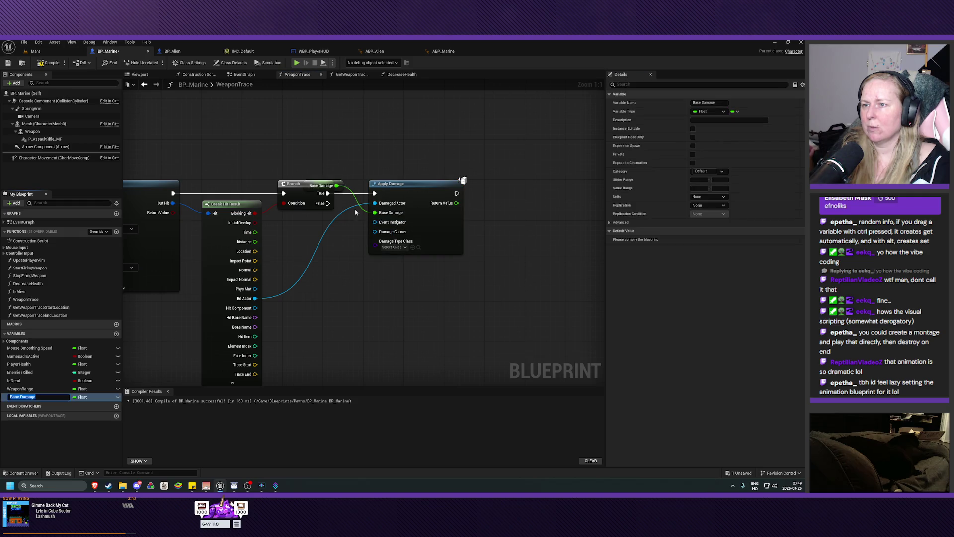
{"action": "mouse_move", "coordinate": [339, 189]}
{"action": "left_mouse_down"}
{"action": "mouse_move", "coordinate": [334, 255]}
{"action": "mouse_move", "coordinate": [318, 254]}
{"action": "mouse_move", "coordinate": [327, 236]}
{"action": "left_mouse_up"}
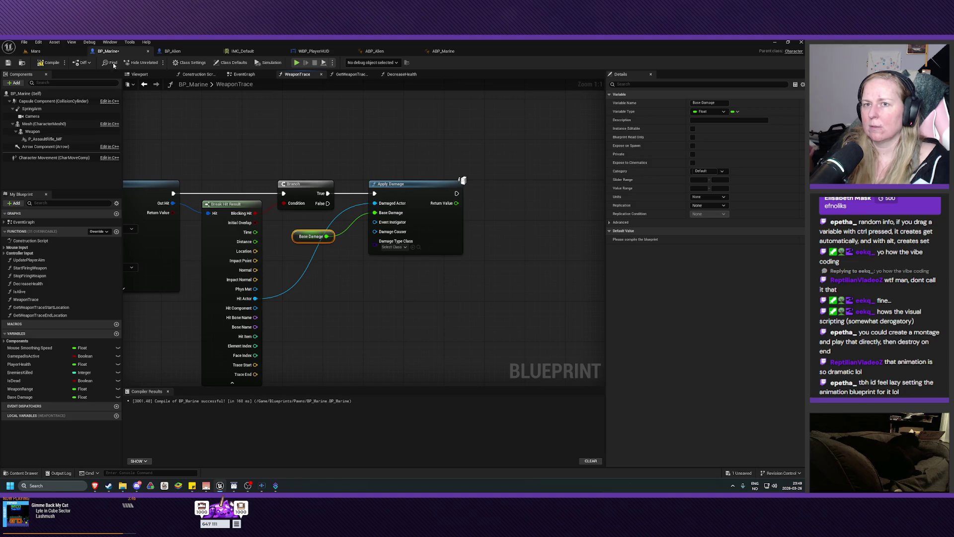
{"action": "left_click", "coordinate": [48, 62]}
{"action": "left_click", "coordinate": [8, 62]}
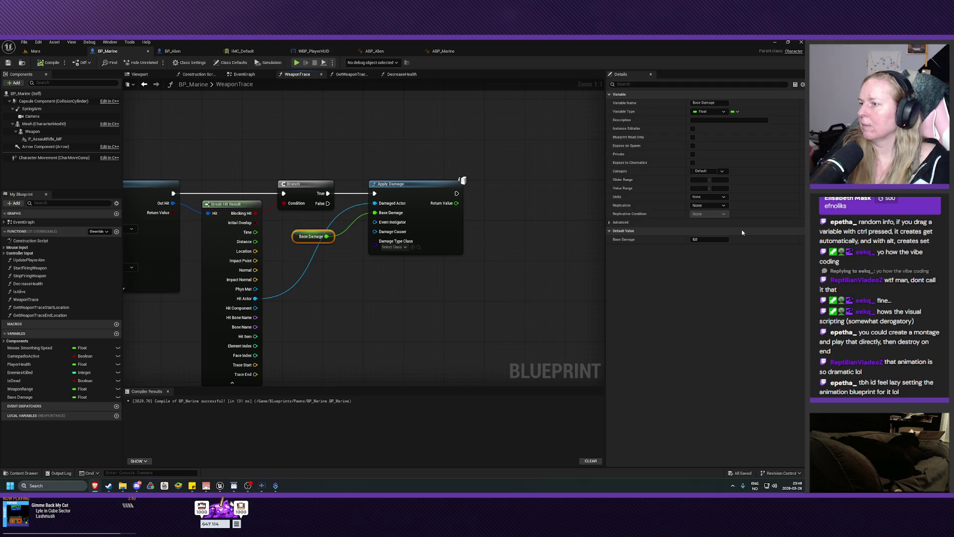
Set the Base Damage default value to 10, recompile, and switch to BP_Alien.
{"action": "left_click", "coordinate": [710, 239]}
{"action": "type", "text": "10"}
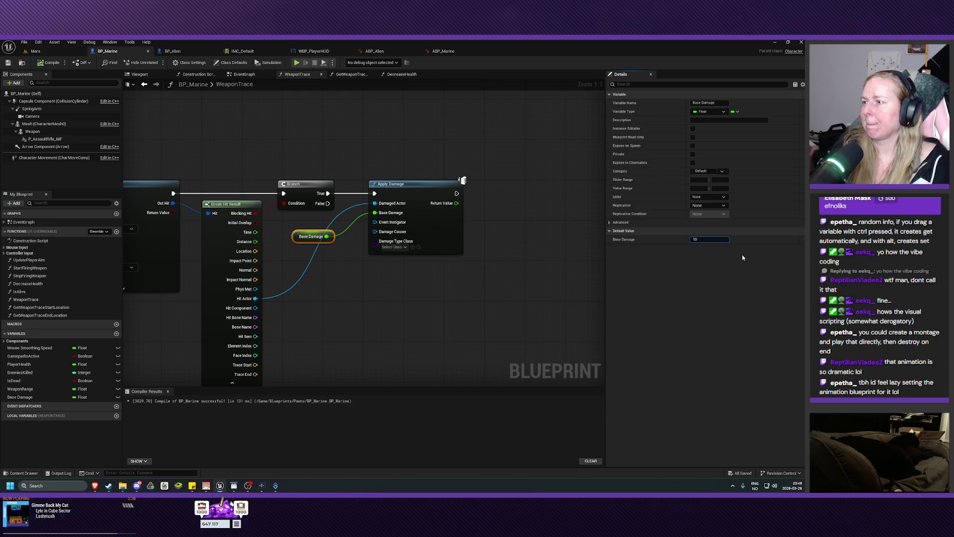
{"action": "key", "text": "Return"}
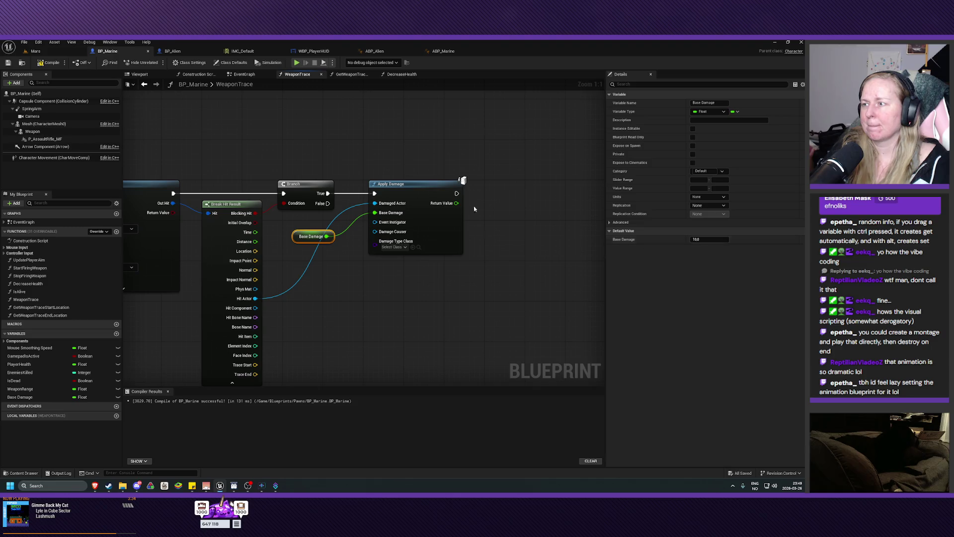
{"action": "key", "text": "F7"}
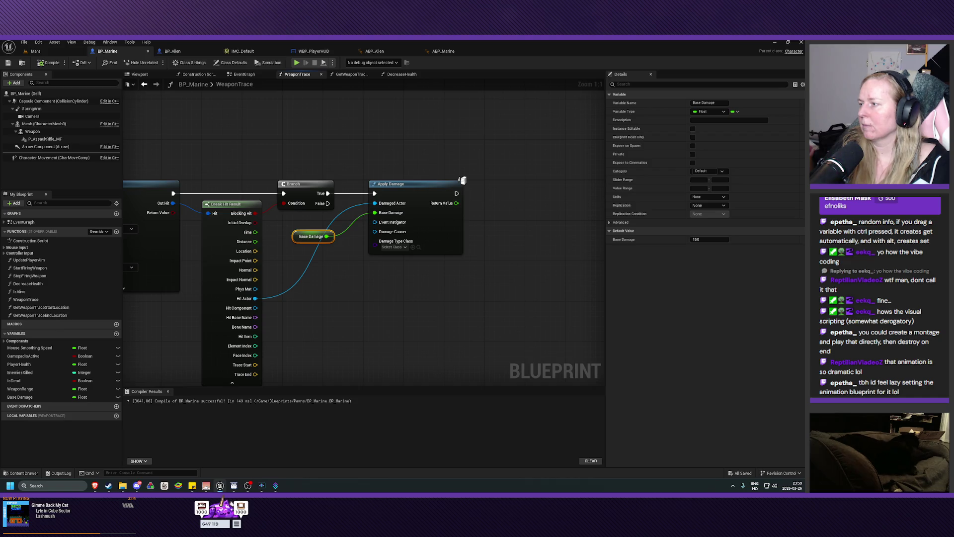
{"action": "left_click", "coordinate": [172, 51]}
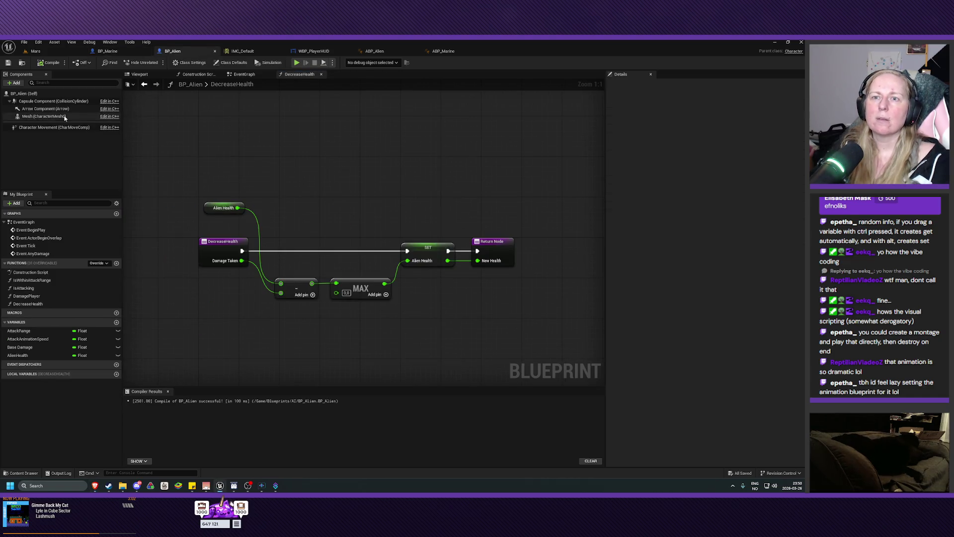
Show BP_Alien's Viewport tab to preview the alien spider mesh in 3D.
{"action": "left_click", "coordinate": [130, 76]}
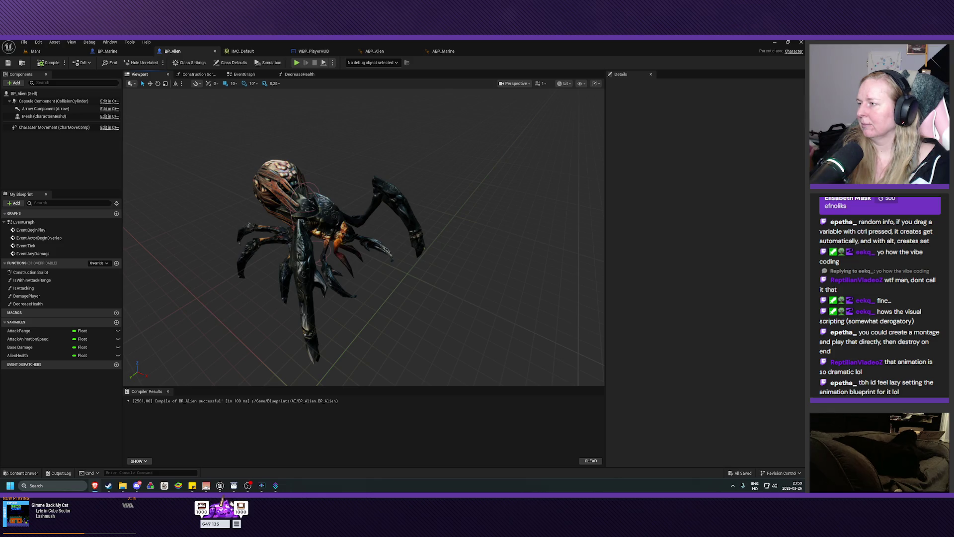
Select BP_Alien's Capsule Component and expand its collision presets.
{"action": "left_click", "coordinate": [31, 94]}
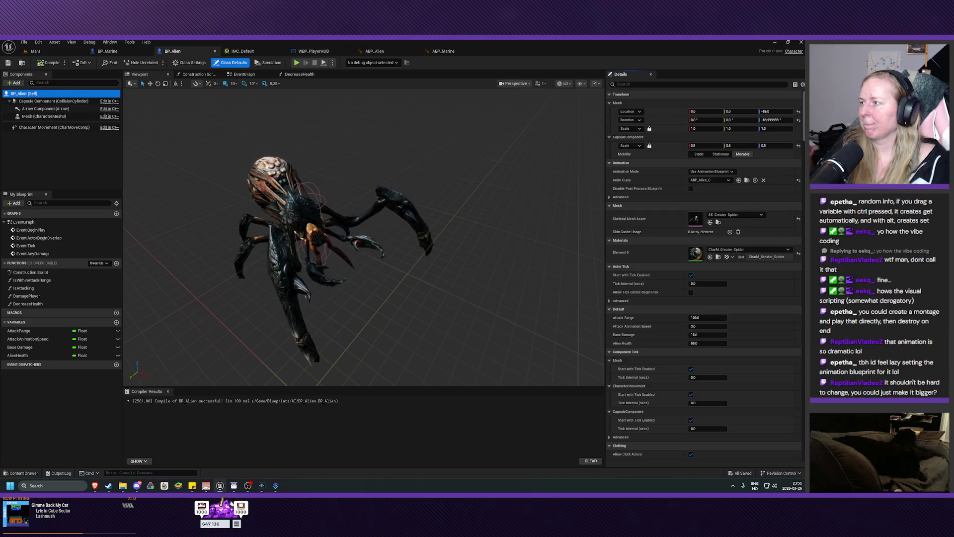
{"action": "left_click", "coordinate": [54, 101]}
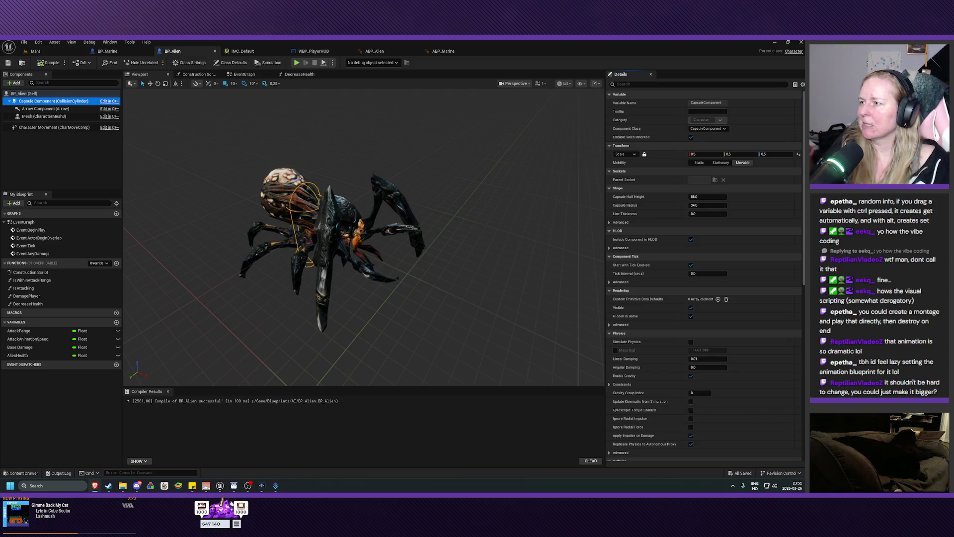
{"action": "scroll", "coordinate": [635, 290], "scroll_direction": "down", "scroll_amount": 2}
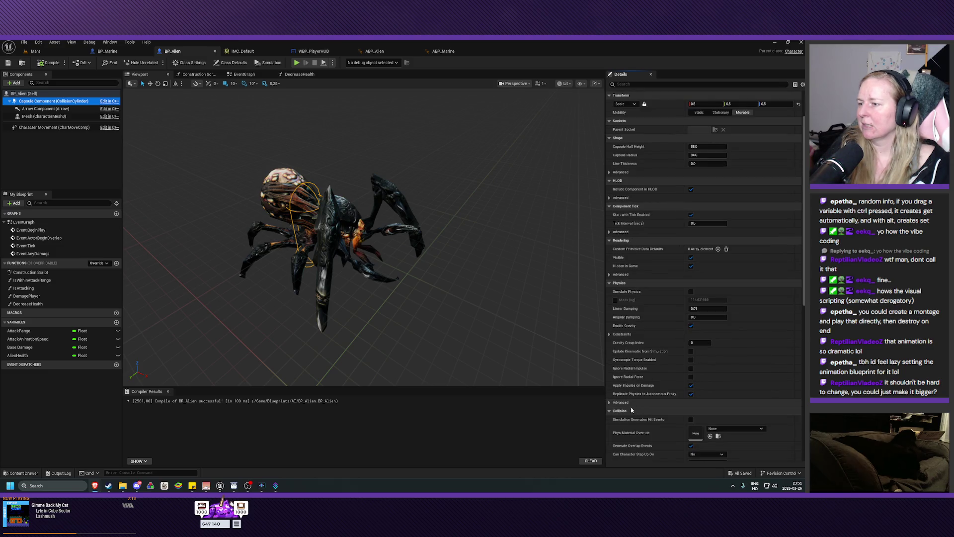
{"action": "scroll", "coordinate": [669, 400], "scroll_direction": "down", "scroll_amount": 1}
{"action": "scroll", "coordinate": [651, 410], "scroll_direction": "down", "scroll_amount": 1}
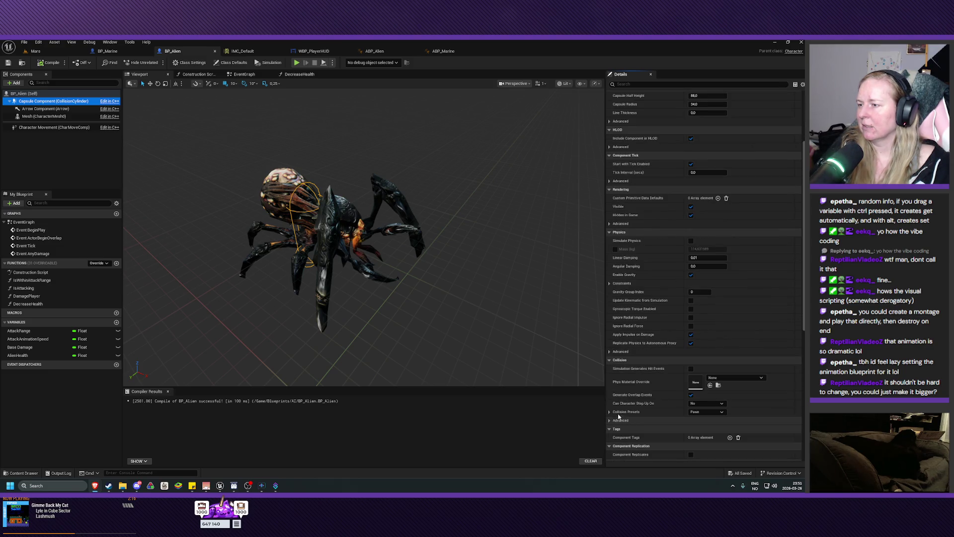
{"action": "left_click", "coordinate": [618, 414]}
{"action": "scroll", "coordinate": [646, 410], "scroll_direction": "down", "scroll_amount": 4}
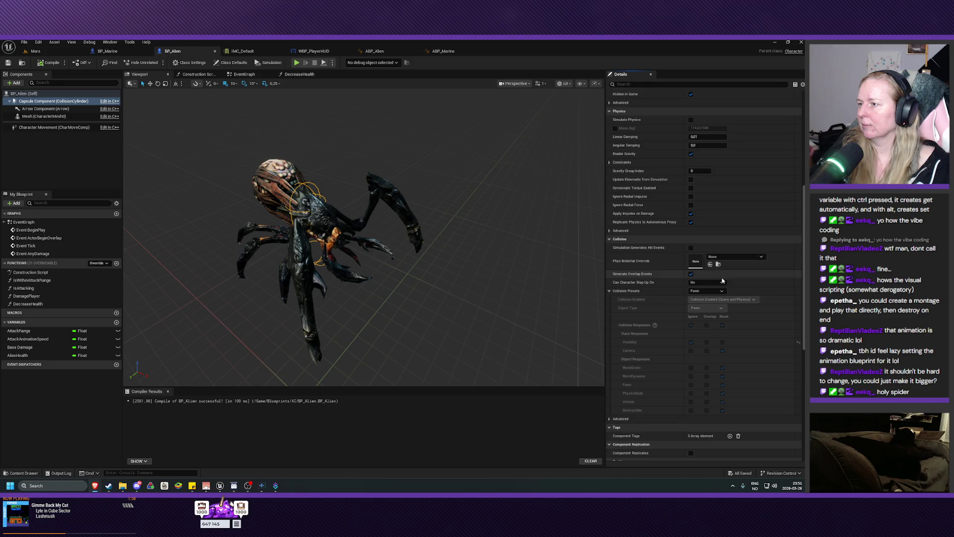
Set the capsule's collision preset to Custom with Visibility set to Block, compile, and return to Mars.
{"action": "left_click", "coordinate": [706, 290]}
{"action": "left_click", "coordinate": [705, 300]}
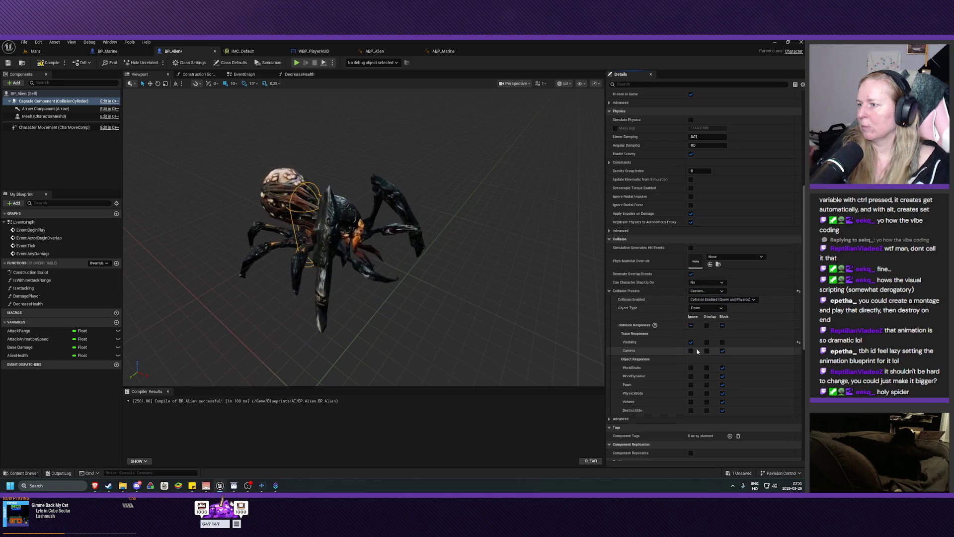
{"action": "left_click", "coordinate": [722, 341]}
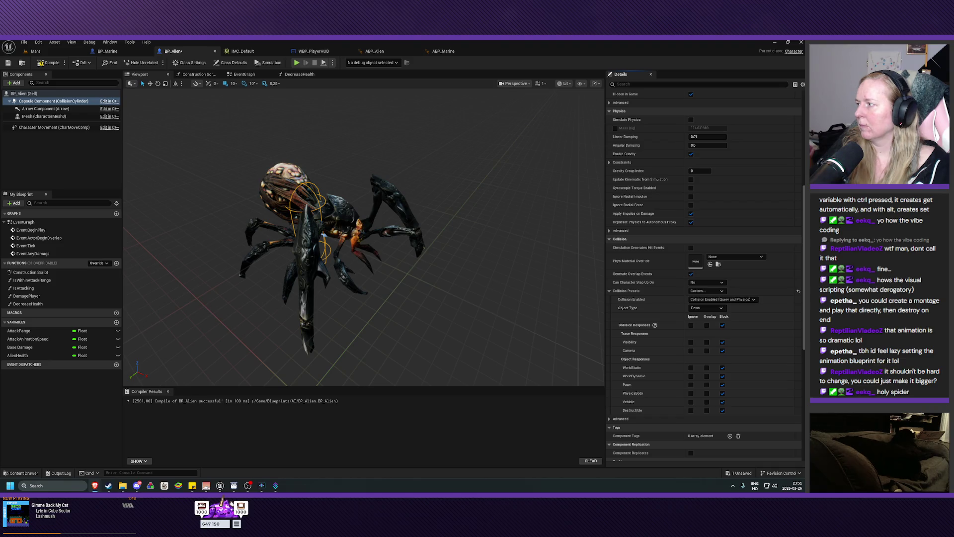
{"action": "left_click", "coordinate": [8, 63]}
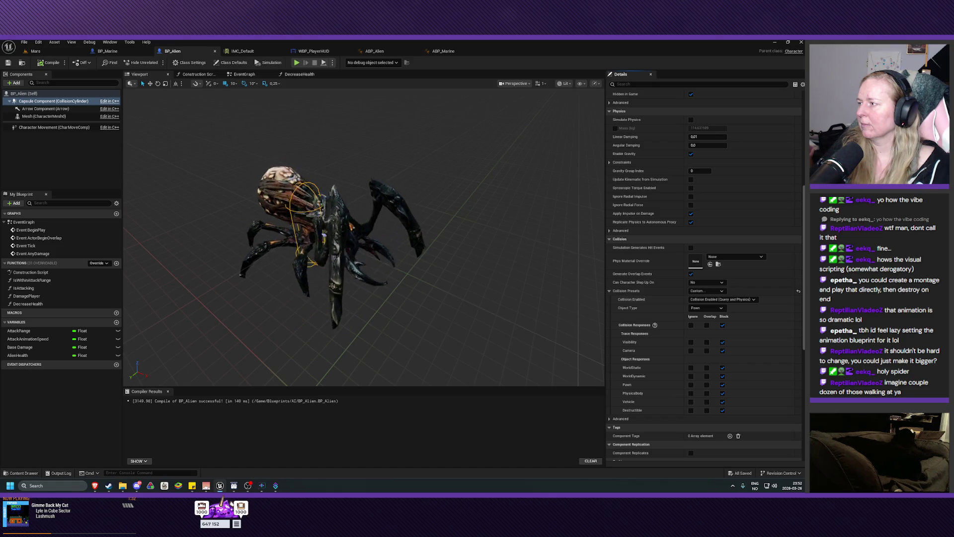
{"action": "left_click", "coordinate": [36, 51]}
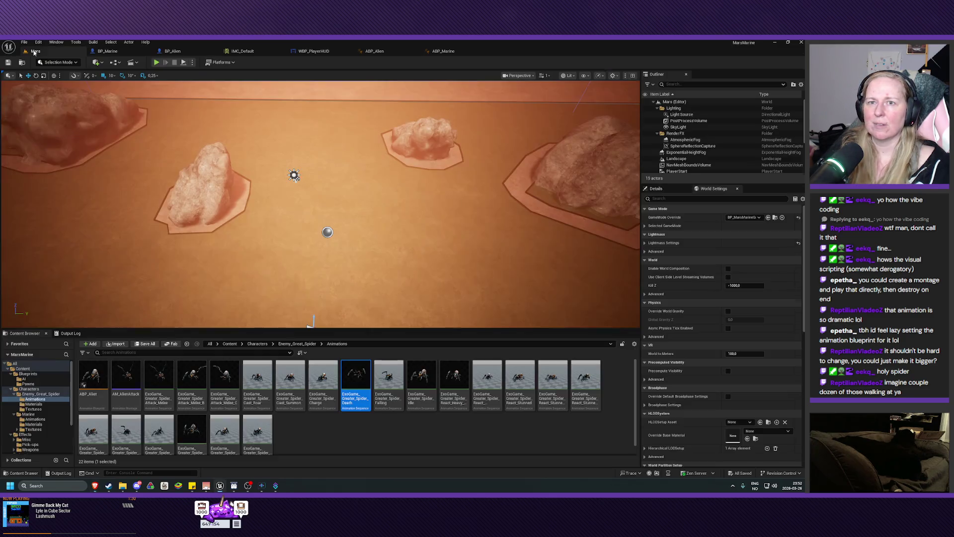
Place a BP_Alien spider from Content/Blueprints/AI into the Mars level.
{"action": "key", "text": "Down"}
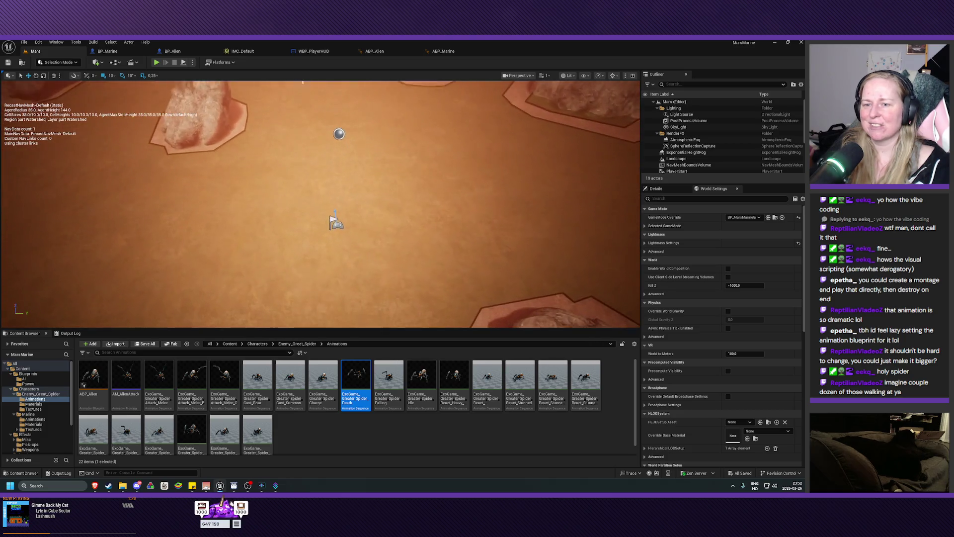
{"action": "left_click", "coordinate": [19, 370]}
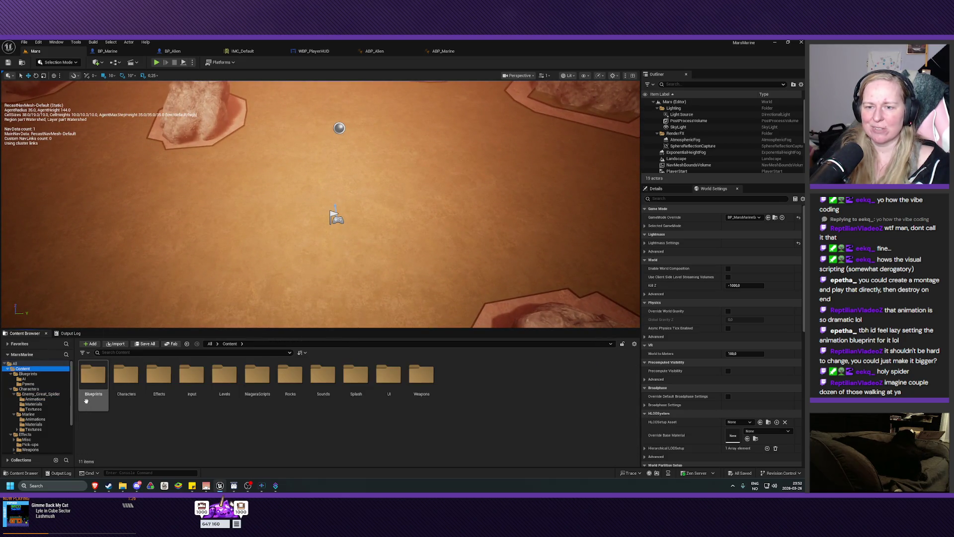
{"action": "left_click", "coordinate": [33, 379]}
{"action": "left_click", "coordinate": [93, 375]}
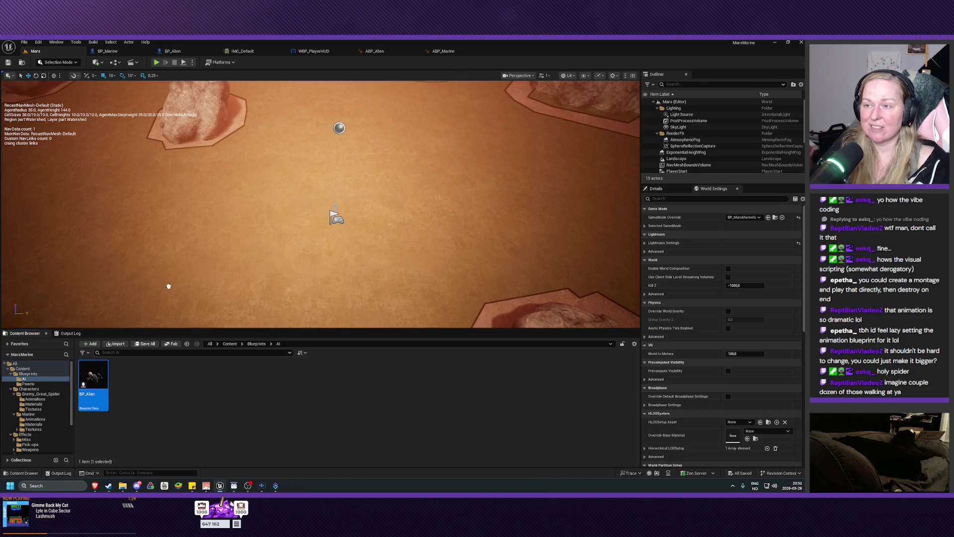
{"action": "left_click_drag", "start_coordinate": [430, 92], "coordinate": [432, 92]}
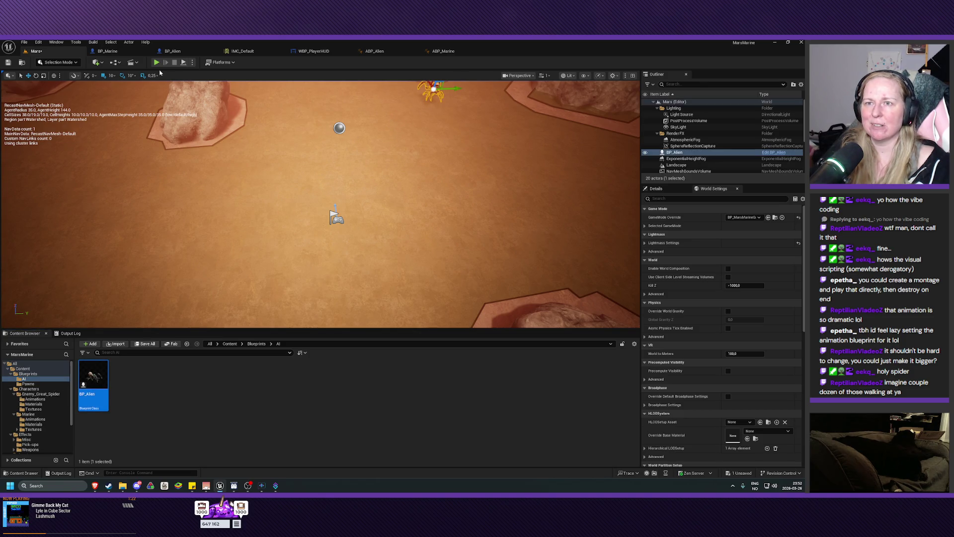
Playtest the level, firing the marine's weapon at the spider.
{"action": "left_click", "coordinate": [156, 62]}
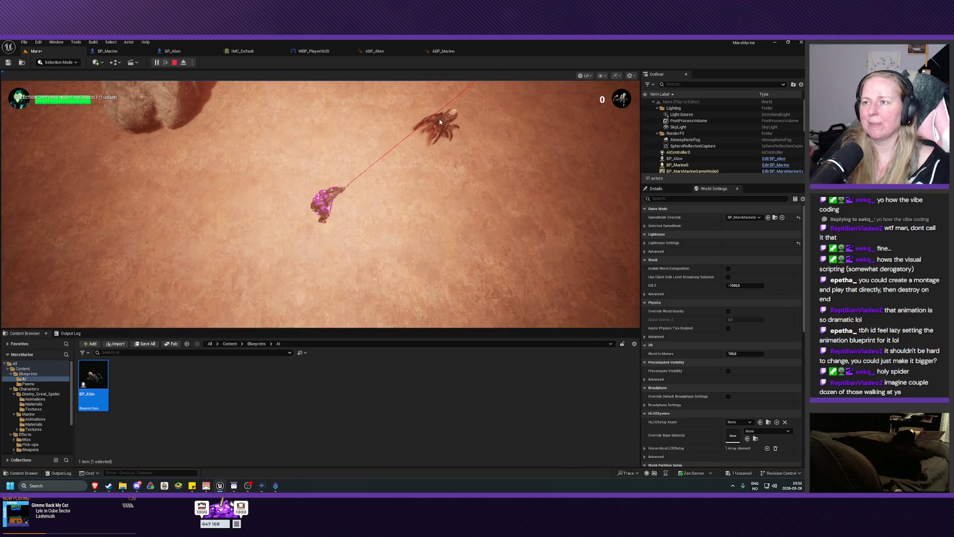
{"action": "left_click", "coordinate": [447, 125]}
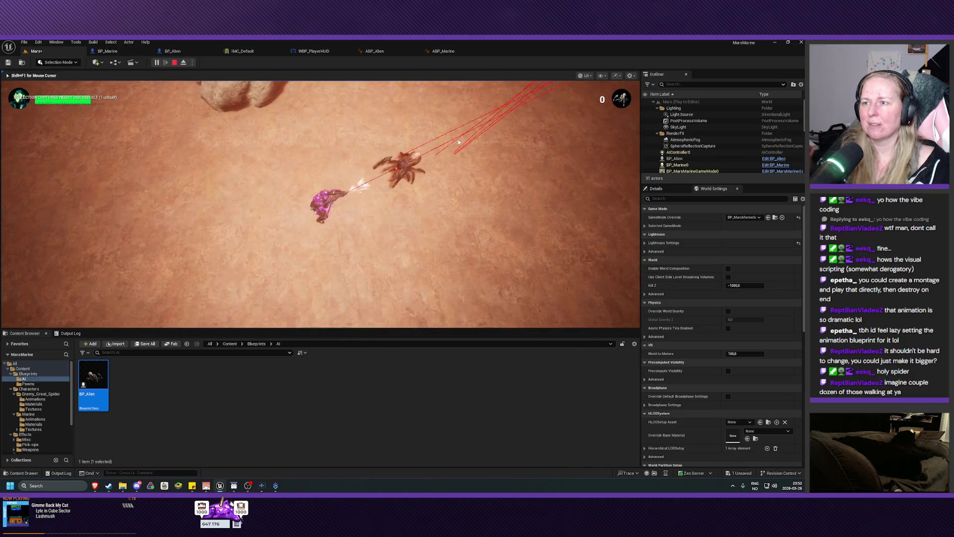
{"action": "key", "text": "Escape"}
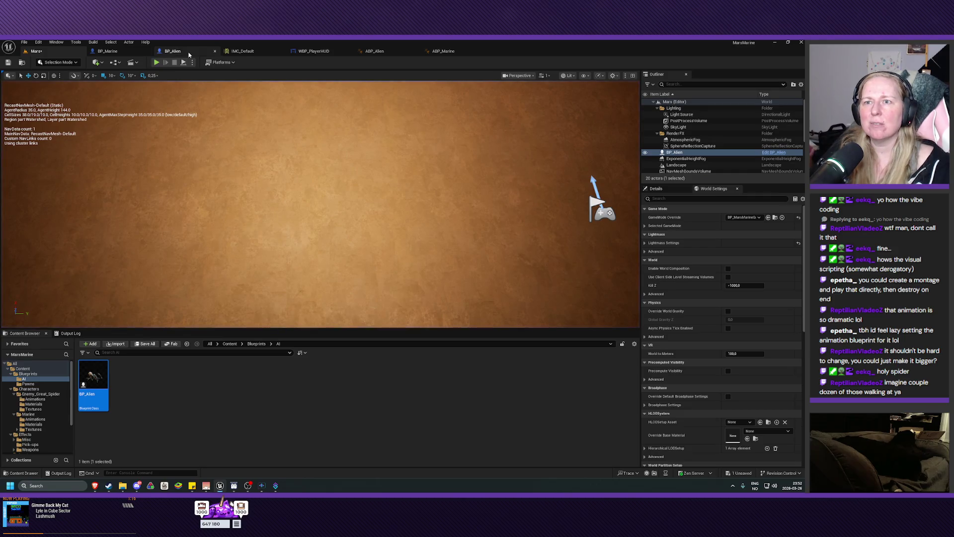
Save the Mars level.
{"action": "left_click", "coordinate": [188, 52]}
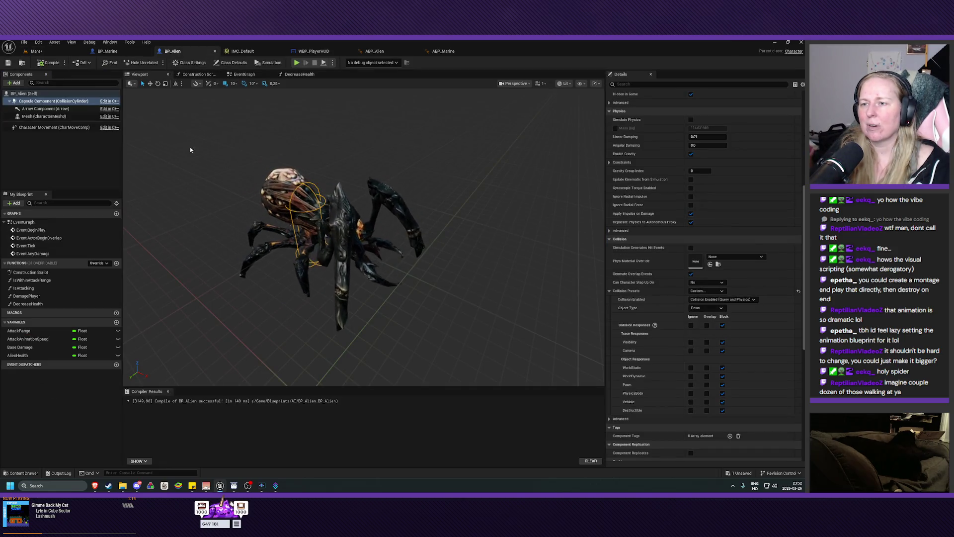
{"action": "left_click", "coordinate": [35, 50]}
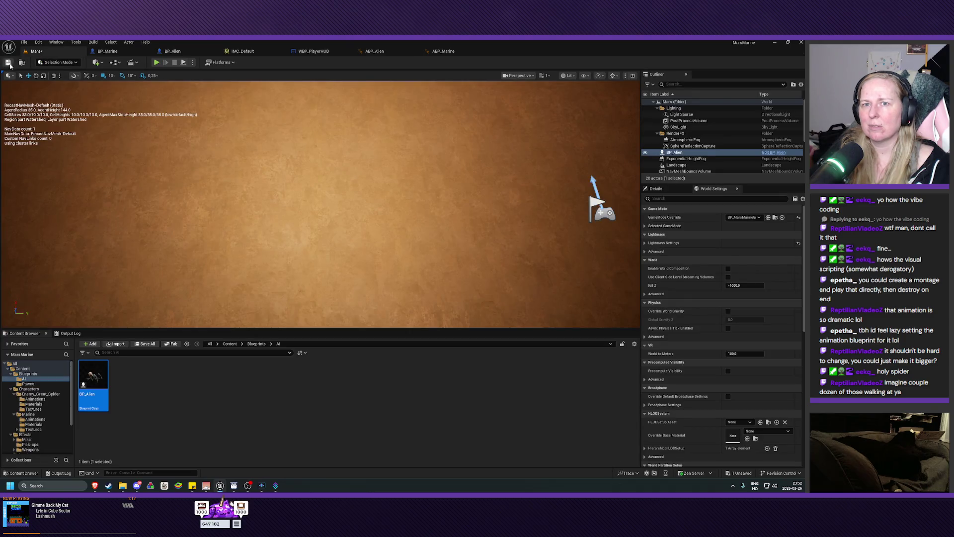
{"action": "left_click", "coordinate": [8, 62]}
{"action": "scroll", "coordinate": [243, 145], "scroll_direction": "down", "scroll_amount": 10}
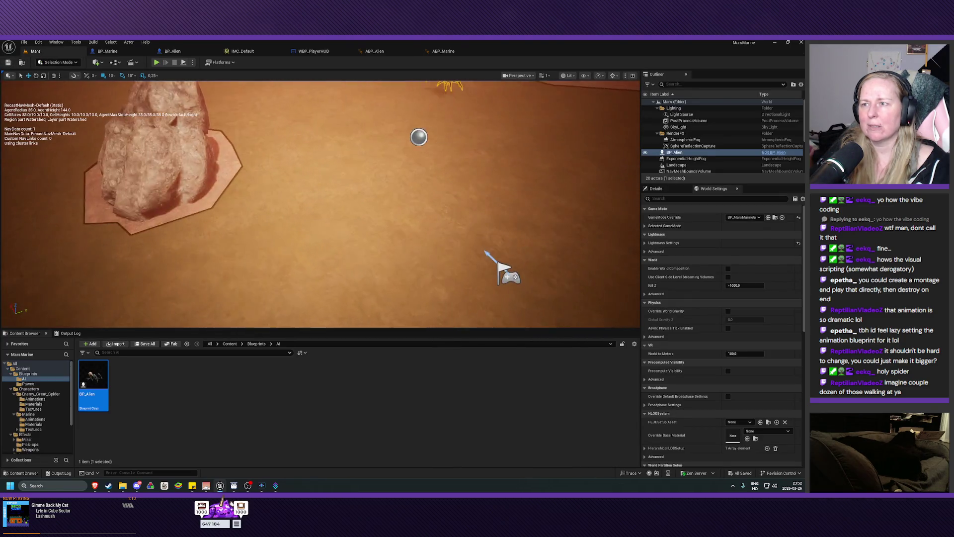
Check in BP_Alien's Event Graph that AlienHealth defaults to 50.0.
{"action": "left_click", "coordinate": [161, 49]}
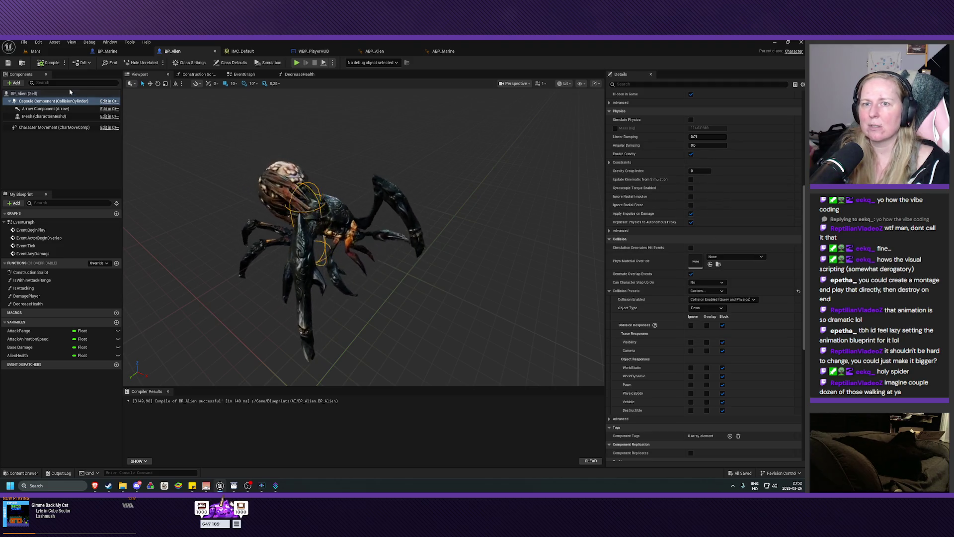
{"action": "left_click", "coordinate": [251, 75]}
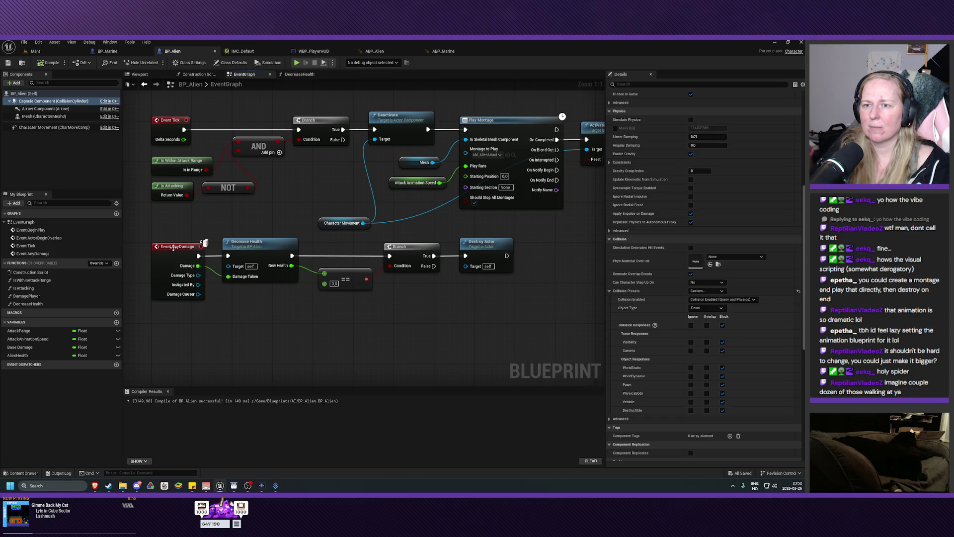
{"action": "left_click", "coordinate": [22, 357]}
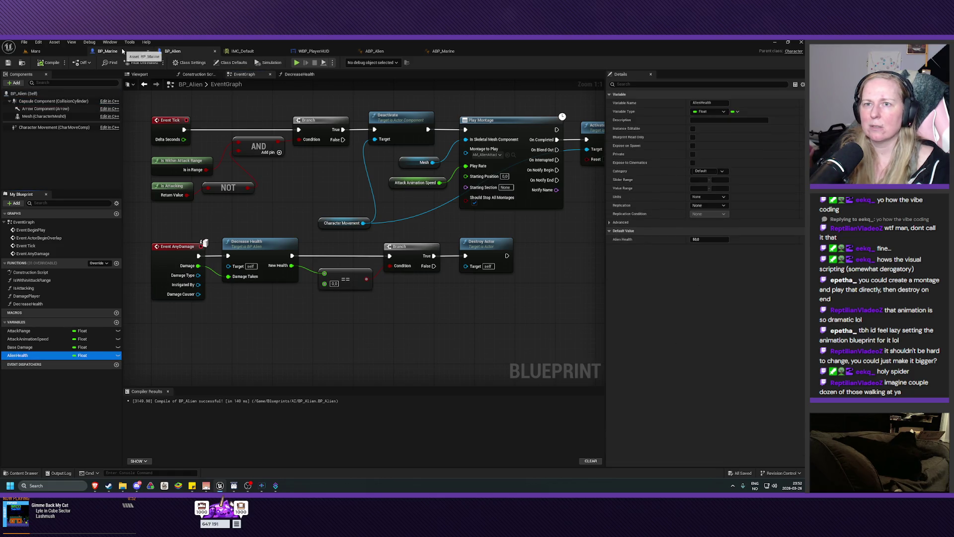
{"action": "left_click", "coordinate": [107, 50]}
Edit the Base Damage variable's default value in BP_Marine and compile.
{"action": "left_click", "coordinate": [30, 396]}
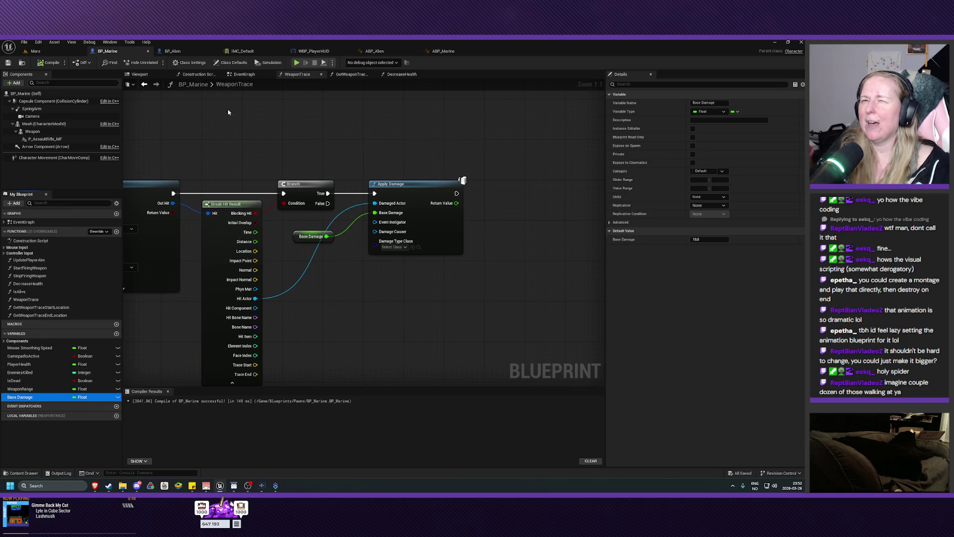
{"action": "left_click", "coordinate": [708, 240]}
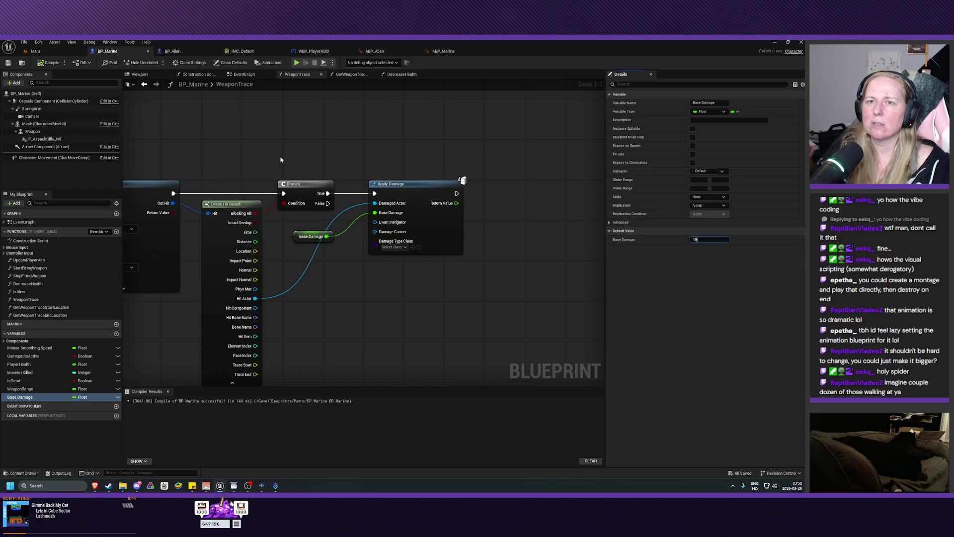
{"action": "left_click", "coordinate": [8, 62]}
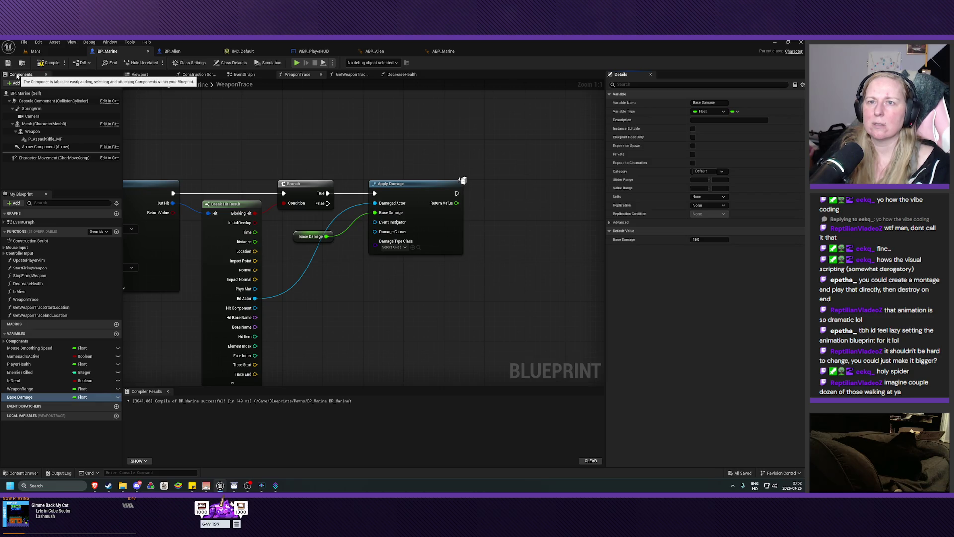
Playtest the Mars level, firing weapon traces at the approaching spider, then reopen BP_Alien.
{"action": "left_click", "coordinate": [48, 52]}
{"action": "left_click", "coordinate": [156, 62]}
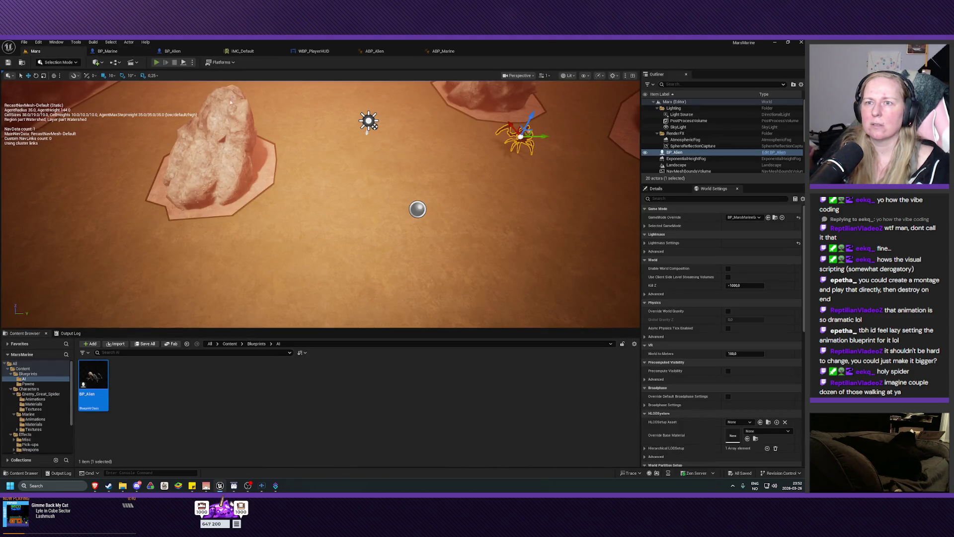
{"action": "mouse_move", "coordinate": [434, 141]}
{"action": "left_mouse_down"}
{"action": "mouse_move", "coordinate": [425, 124]}
{"action": "mouse_move", "coordinate": [442, 128]}
{"action": "mouse_move", "coordinate": [433, 124]}
{"action": "mouse_move", "coordinate": [418, 133]}
{"action": "mouse_move", "coordinate": [389, 127]}
{"action": "mouse_move", "coordinate": [335, 157]}
{"action": "mouse_move", "coordinate": [340, 130]}
{"action": "mouse_move", "coordinate": [323, 99]}
{"action": "mouse_move", "coordinate": [305, 109]}
{"action": "mouse_move", "coordinate": [322, 107]}
{"action": "mouse_move", "coordinate": [297, 153]}
{"action": "left_mouse_up"}
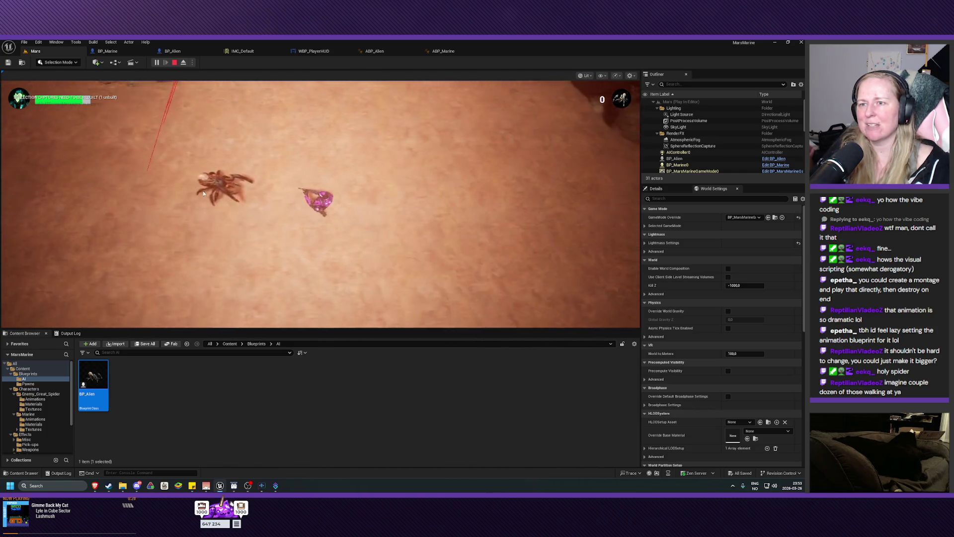
{"action": "key", "text": "Escape"}
{"action": "scroll", "coordinate": [137, 81], "scroll_direction": "down", "scroll_amount": 3}
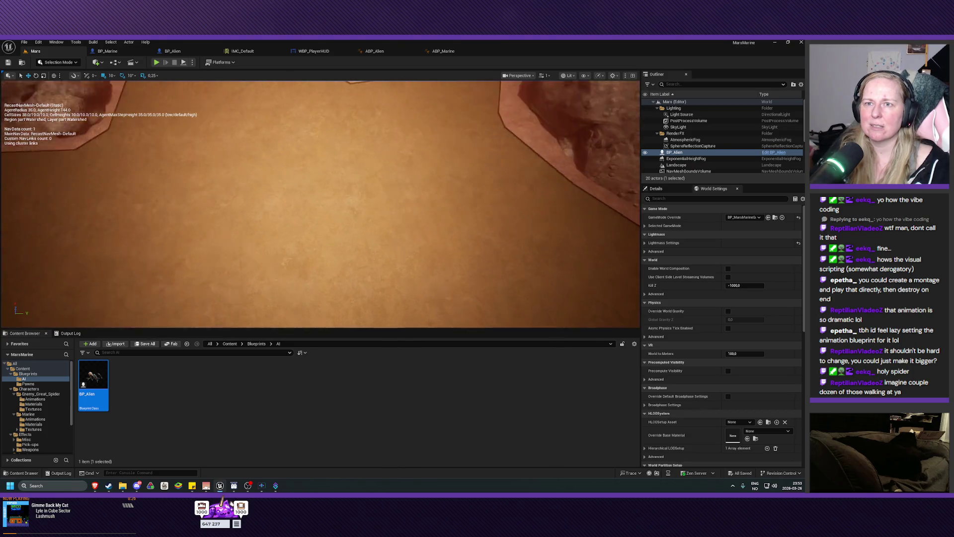
{"action": "left_click", "coordinate": [176, 52]}
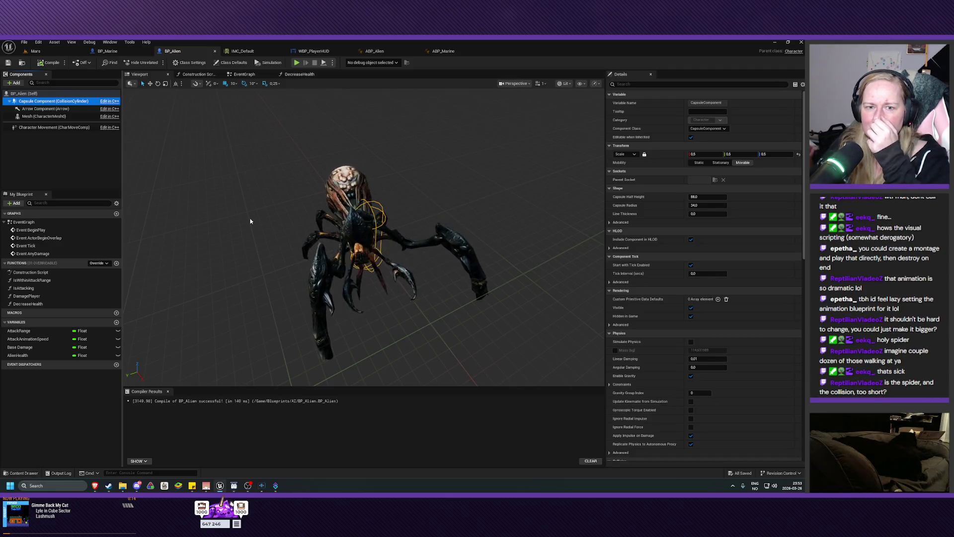
Reset BP_Alien's Capsule Component scale to 1.0 on X, Y and Z.
{"action": "mouse_move", "coordinate": [283, 234]}
{"action": "left_mouse_down"}
{"action": "mouse_move", "coordinate": [239, 234]}
{"action": "mouse_move", "coordinate": [278, 241]}
{"action": "left_mouse_up"}
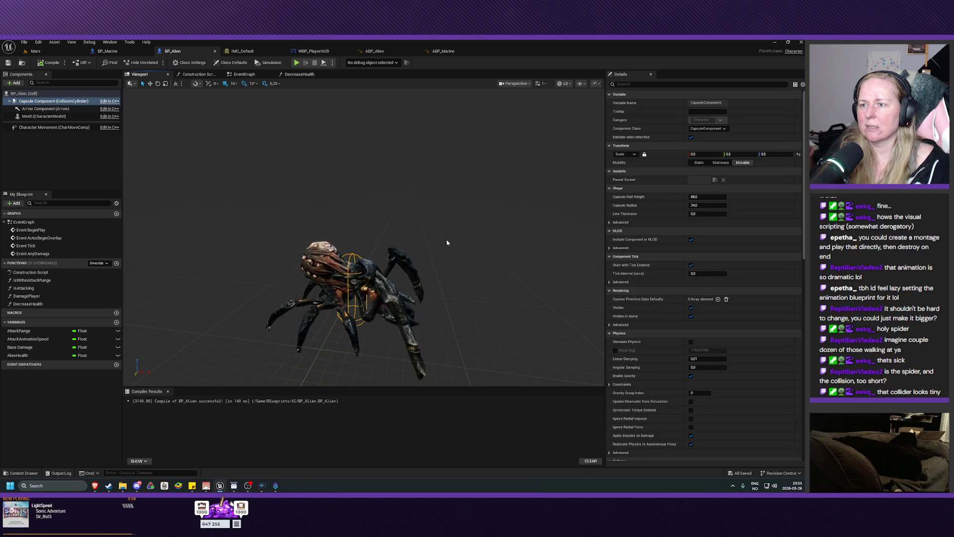
{"action": "scroll", "coordinate": [445, 241], "scroll_direction": "up", "scroll_amount": 5}
{"action": "mouse_move", "coordinate": [445, 241]}
{"action": "left_mouse_down"}
{"action": "mouse_move", "coordinate": [378, 242]}
{"action": "mouse_move", "coordinate": [443, 240]}
{"action": "left_mouse_up"}
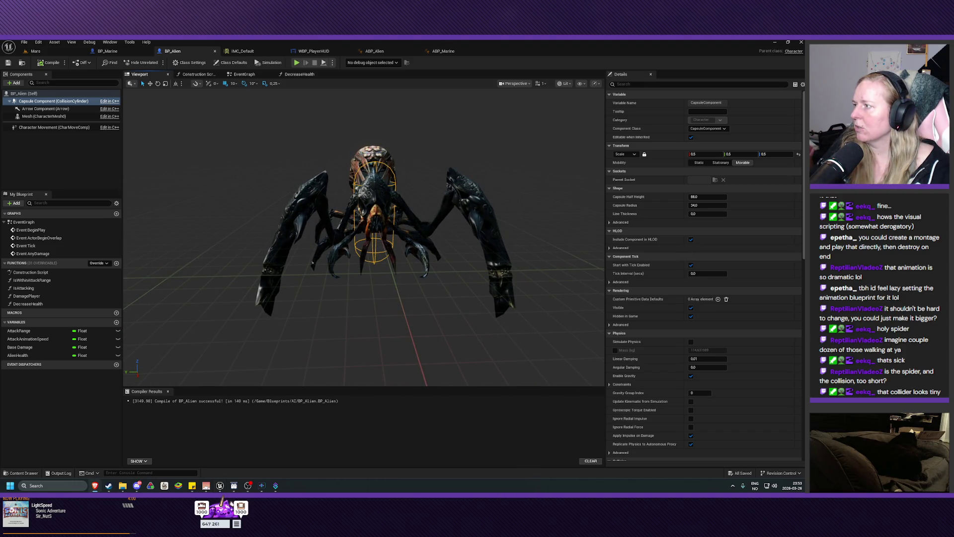
{"action": "mouse_move", "coordinate": [378, 241]}
{"action": "left_mouse_down"}
{"action": "mouse_move", "coordinate": [348, 214]}
{"action": "mouse_move", "coordinate": [314, 204]}
{"action": "mouse_move", "coordinate": [314, 189]}
{"action": "mouse_move", "coordinate": [318, 209]}
{"action": "left_mouse_up"}
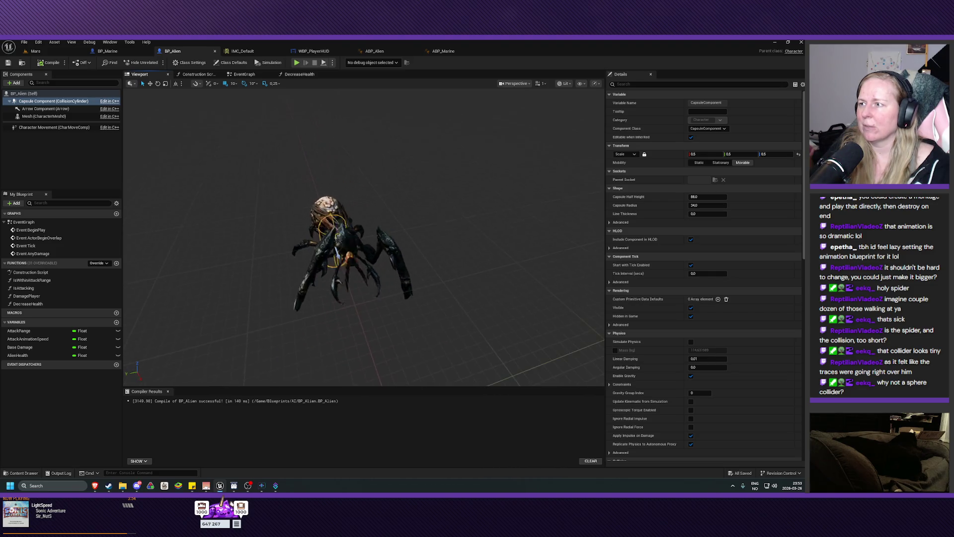
{"action": "left_click", "coordinate": [644, 155]}
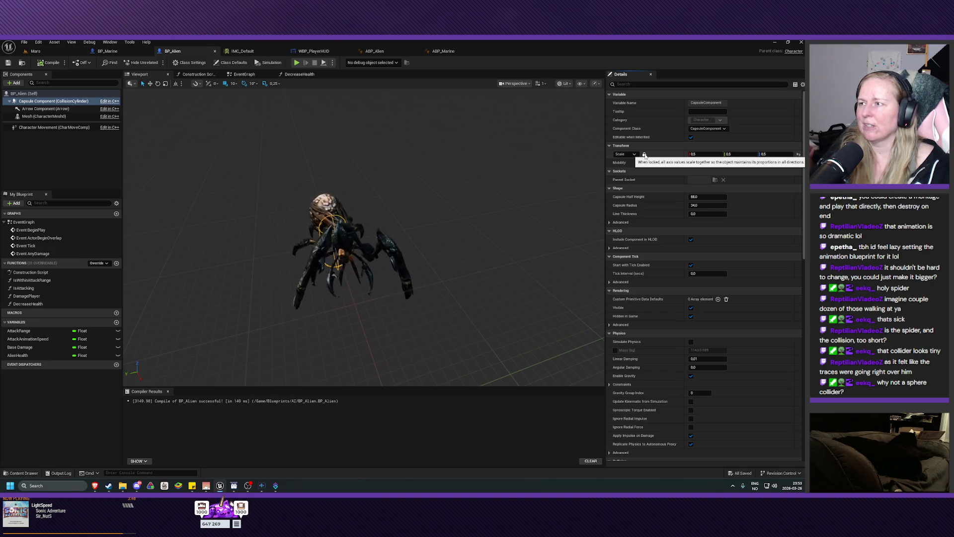
{"action": "left_click", "coordinate": [33, 117]}
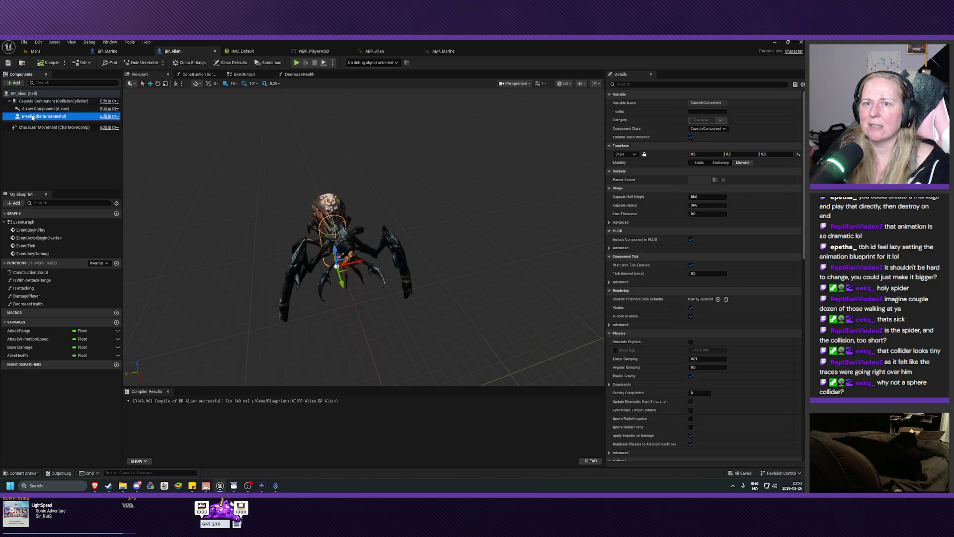
{"action": "left_click", "coordinate": [44, 101]}
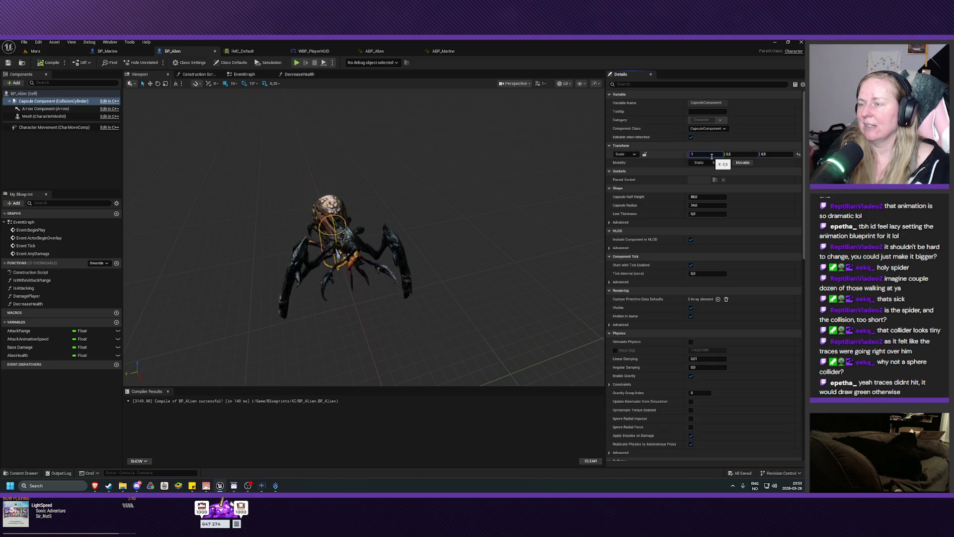
{"action": "type", "text": "1"}
{"action": "key", "text": "Tab"}
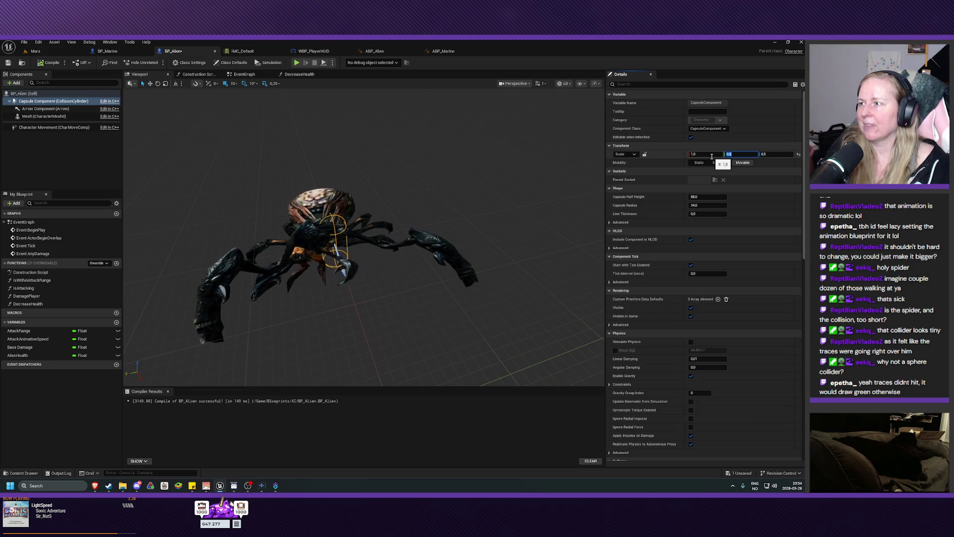
{"action": "left_click", "coordinate": [711, 156]}
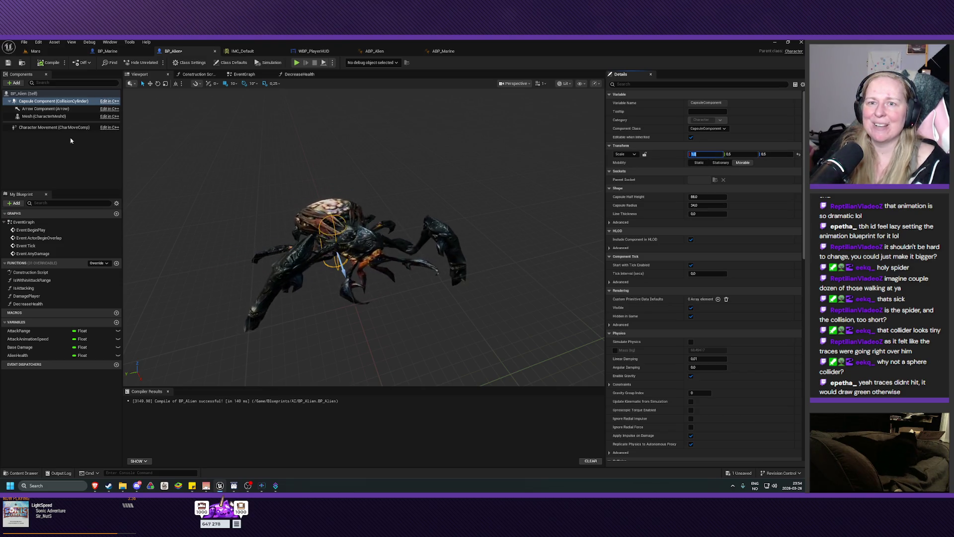
{"action": "left_click", "coordinate": [31, 117]}
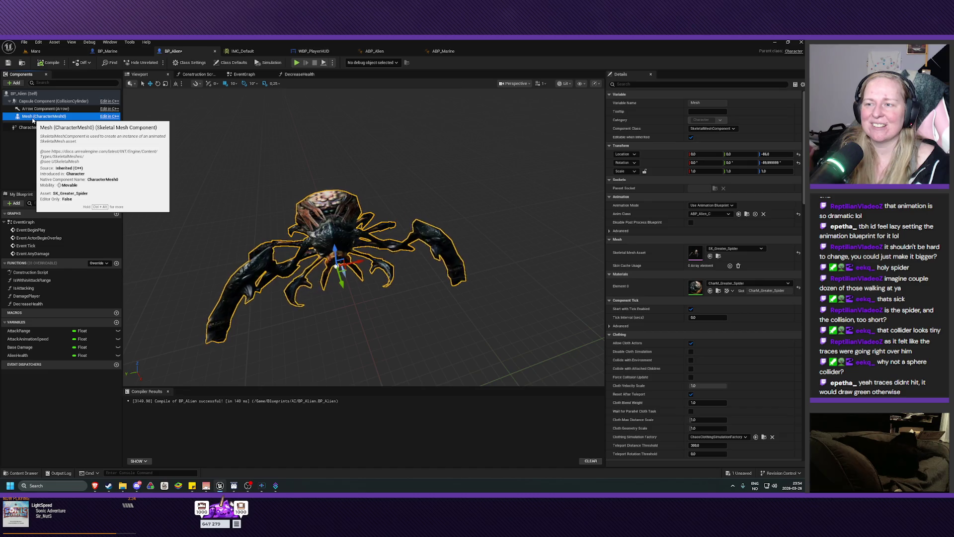
{"action": "left_click", "coordinate": [29, 101]}
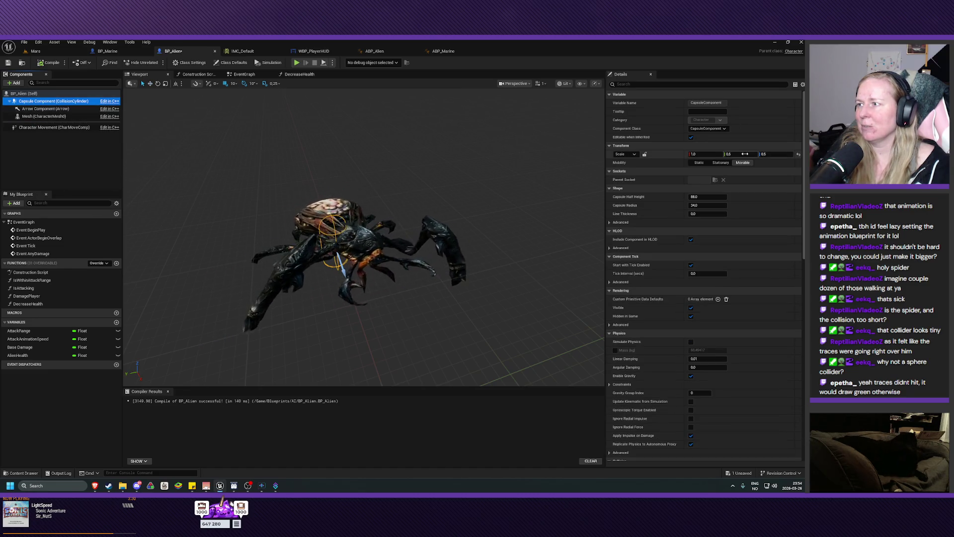
{"action": "left_click", "coordinate": [744, 154]}
{"action": "key", "text": "Tab"}
{"action": "type", "text": "1"}
{"action": "key", "text": "Tab"}
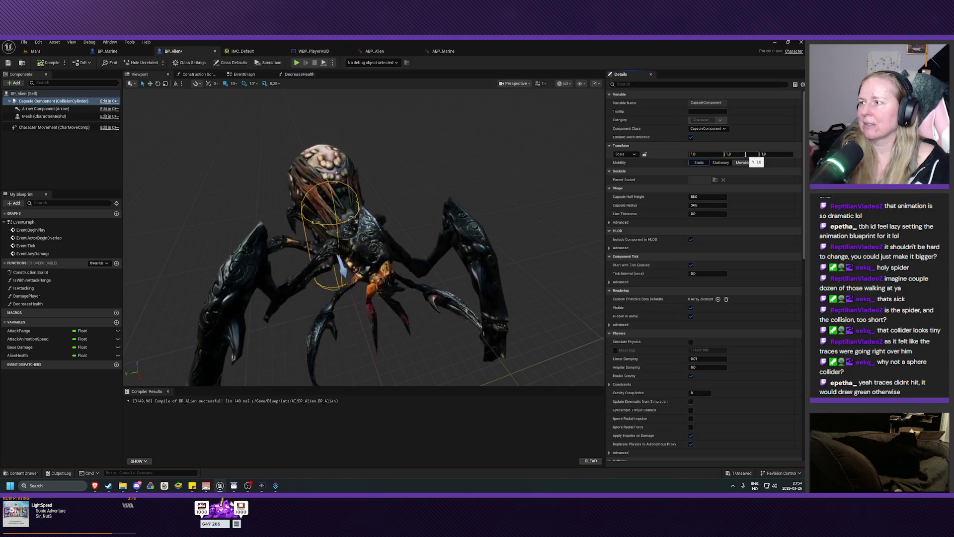
Scale the spider mesh down to a uniform 0.5 with locked proportions.
{"action": "left_click", "coordinate": [320, 253]}
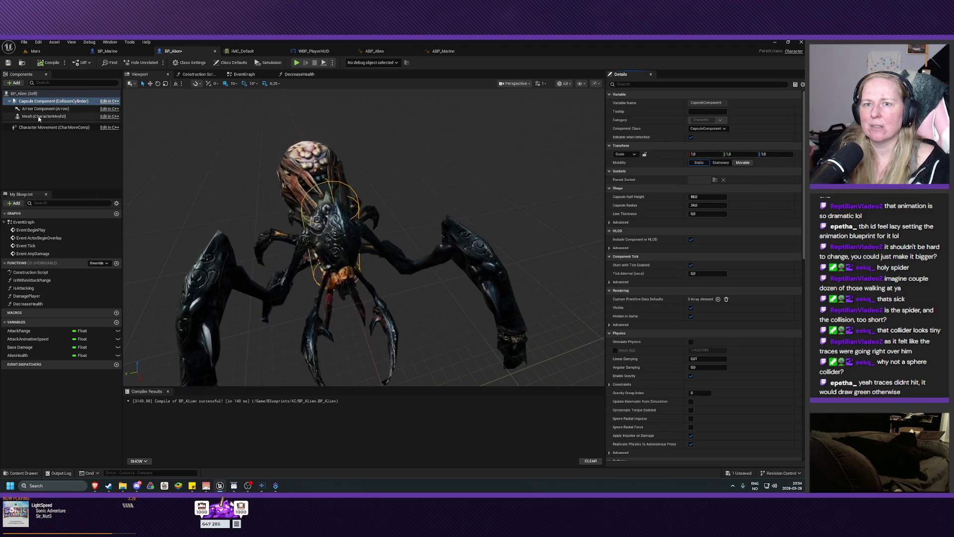
{"action": "left_click", "coordinate": [705, 171]}
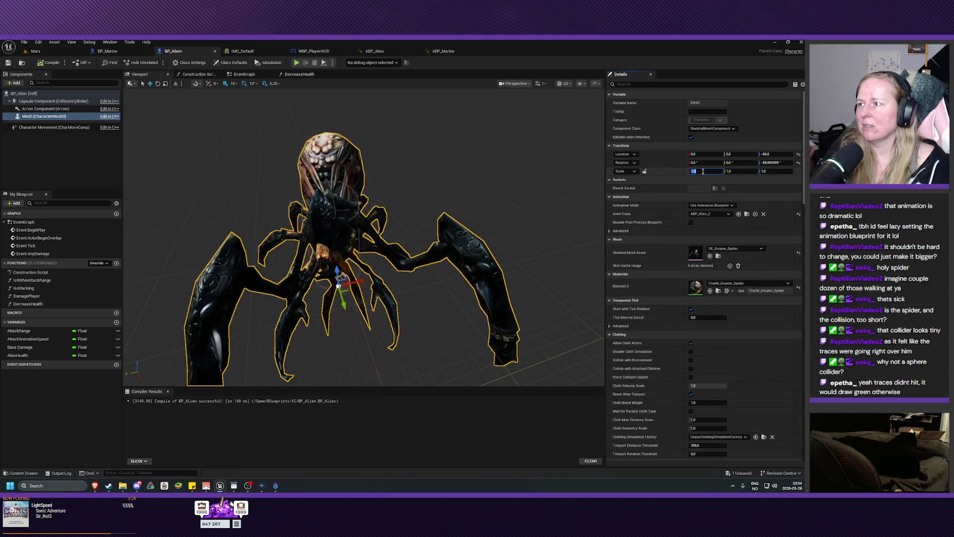
{"action": "left_click", "coordinate": [645, 171]}
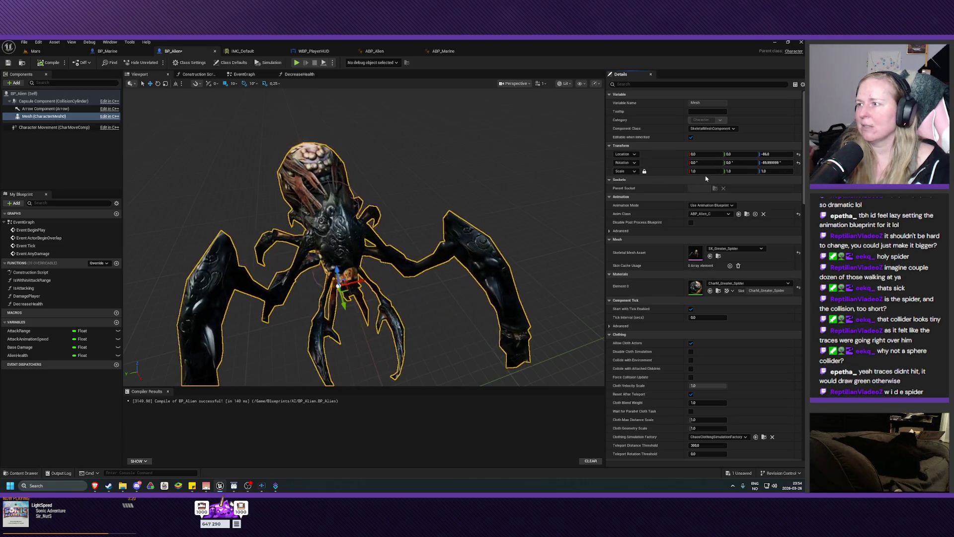
{"action": "left_click", "coordinate": [705, 171]}
{"action": "type", "text": "0.5"}
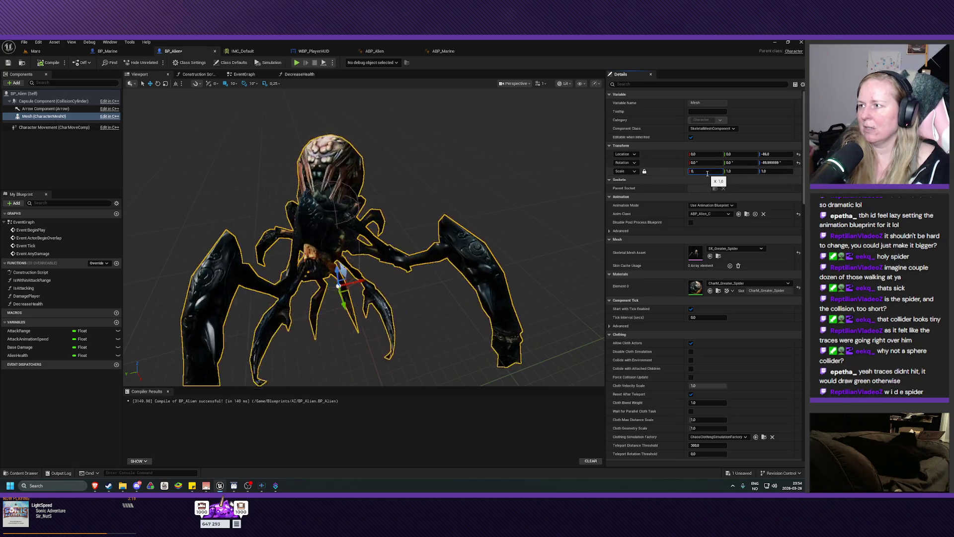
{"action": "key", "text": "Return"}
Save BP_Alien and switch back to the Mars level.
{"action": "scroll", "coordinate": [348, 239], "scroll_direction": "up", "scroll_amount": 3}
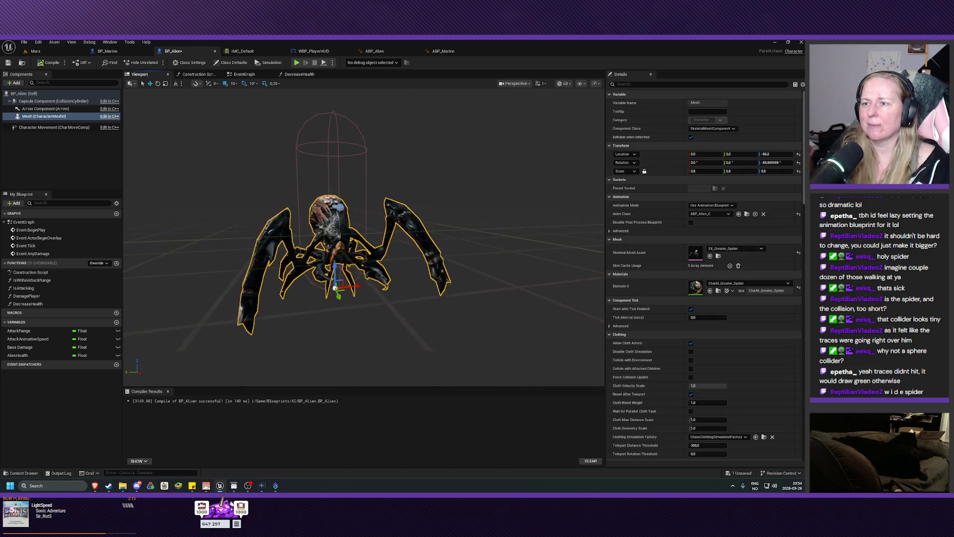
{"action": "mouse_move", "coordinate": [336, 217]}
{"action": "left_mouse_down"}
{"action": "mouse_move", "coordinate": [348, 209]}
{"action": "mouse_move", "coordinate": [335, 217]}
{"action": "left_mouse_up"}
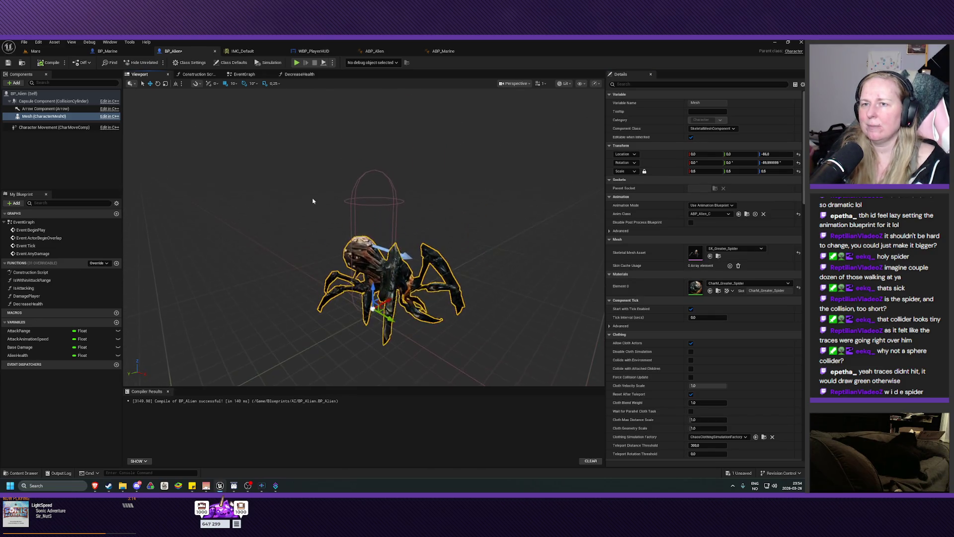
{"action": "left_click", "coordinate": [8, 63]}
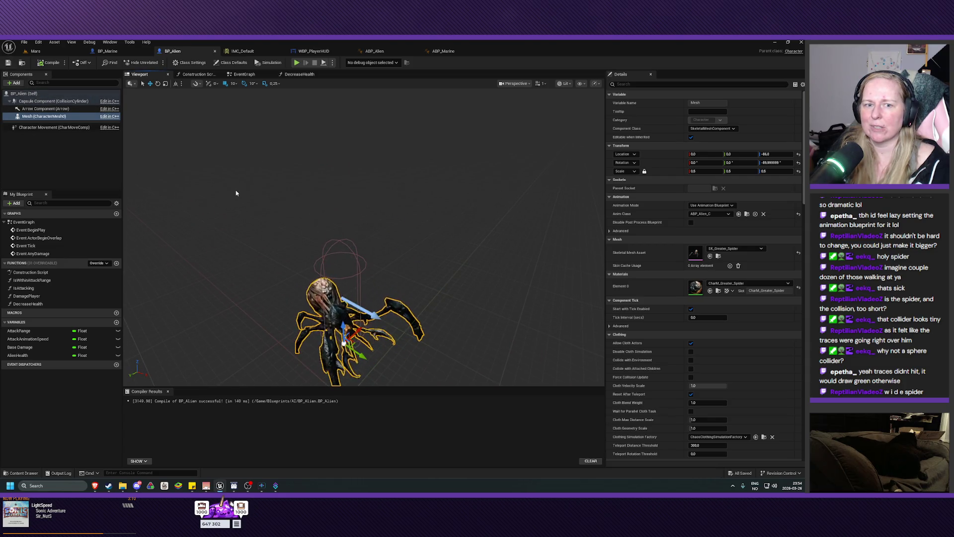
{"action": "left_click_drag", "start_coordinate": [298, 237], "coordinate": [298, 229]}
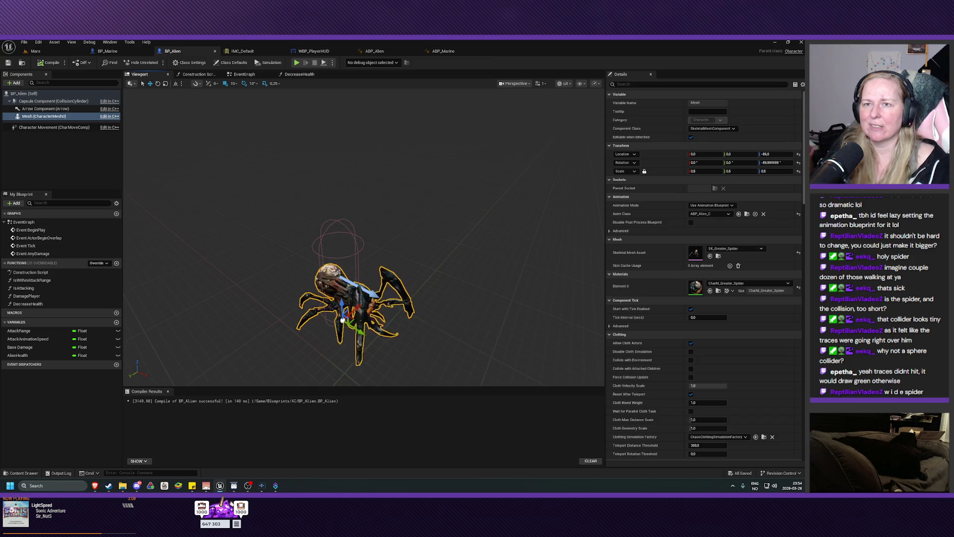
{"action": "left_click", "coordinate": [53, 53]}
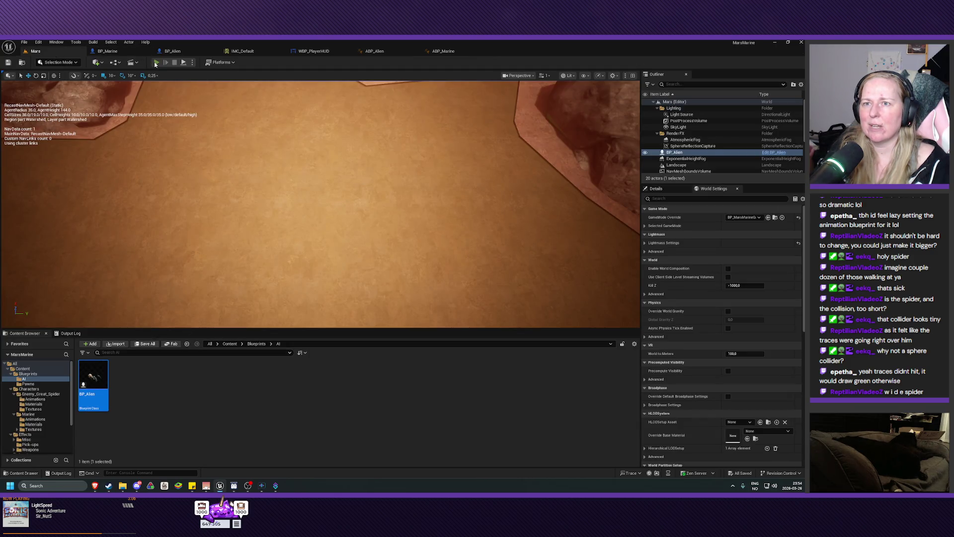
Playtest Mars, shooting the resized spider until it dies.
{"action": "left_click", "coordinate": [156, 62]}
{"action": "left_click", "coordinate": [445, 99]}
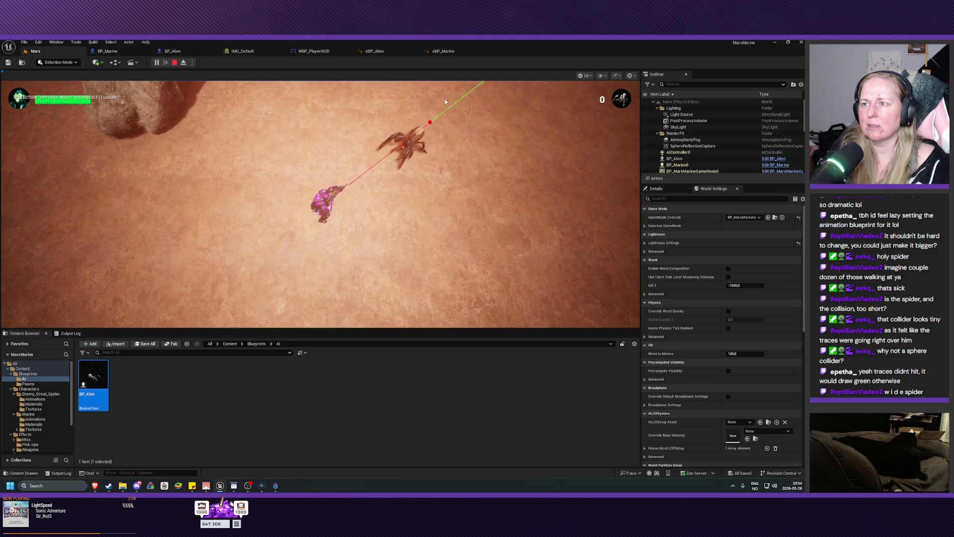
{"action": "left_click", "coordinate": [449, 103]}
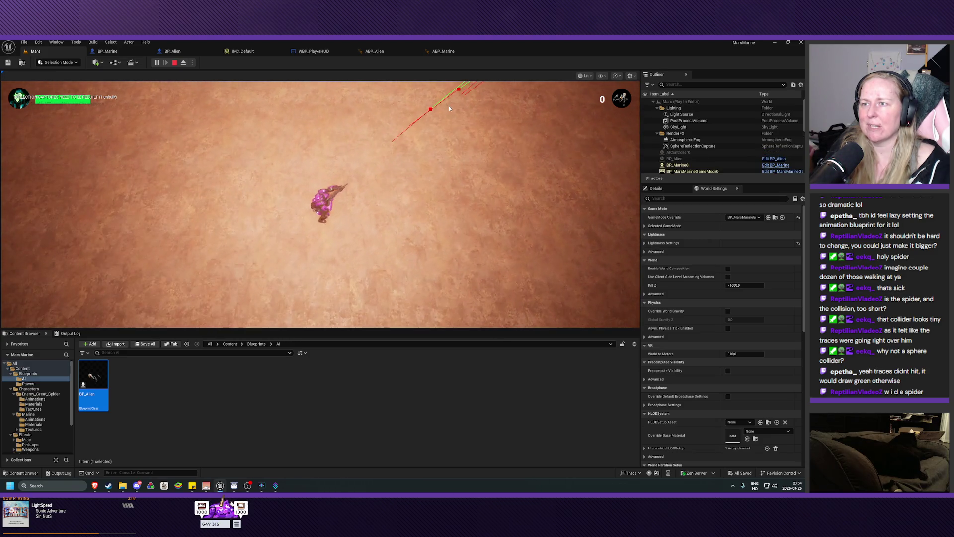
{"action": "left_click", "coordinate": [448, 106]}
{"action": "left_click", "coordinate": [437, 106]}
{"action": "left_click", "coordinate": [427, 109]}
{"action": "key", "text": "Escape"}
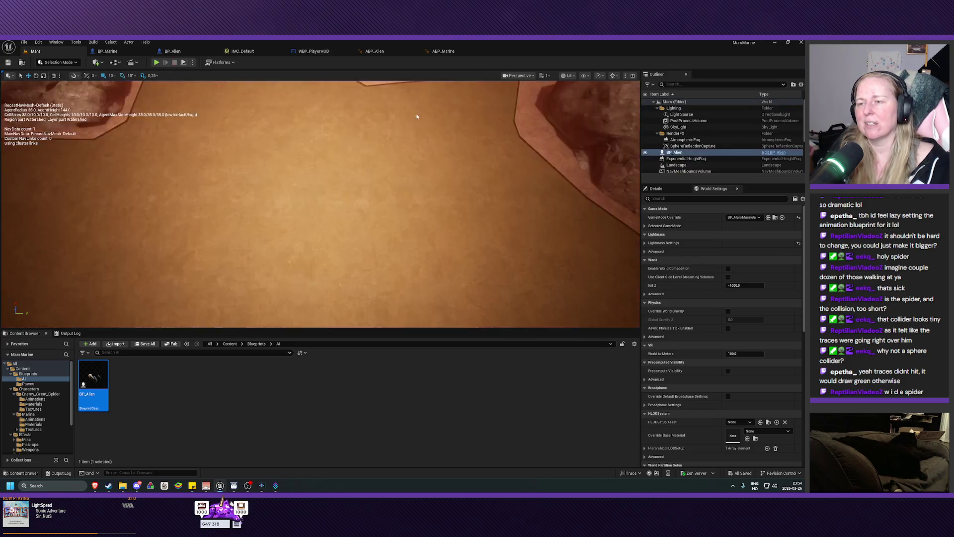
Run a second playtest killing the spider, then hide the navmesh debug text.
{"action": "key", "text": "w"}
{"action": "left_click", "coordinate": [156, 63]}
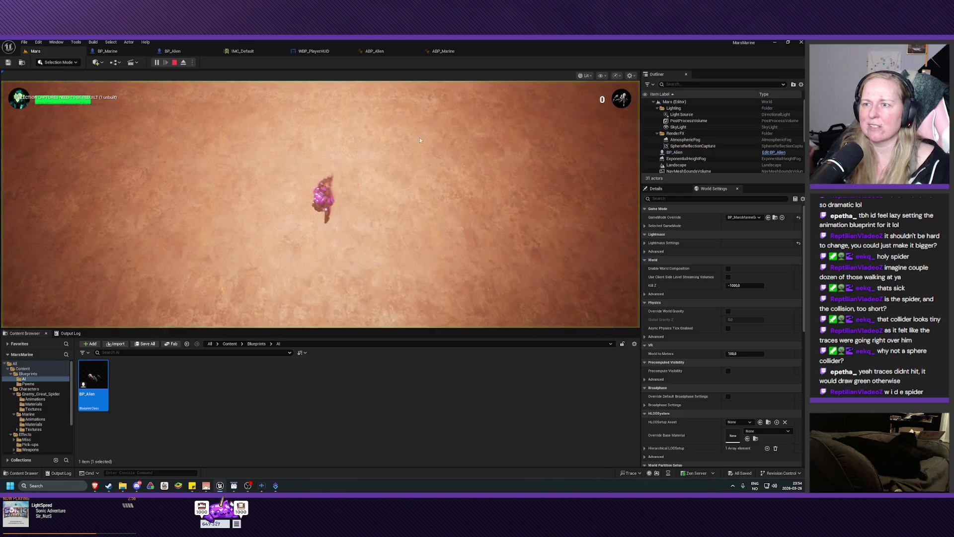
{"action": "left_click", "coordinate": [455, 112]}
{"action": "left_click", "coordinate": [461, 116]}
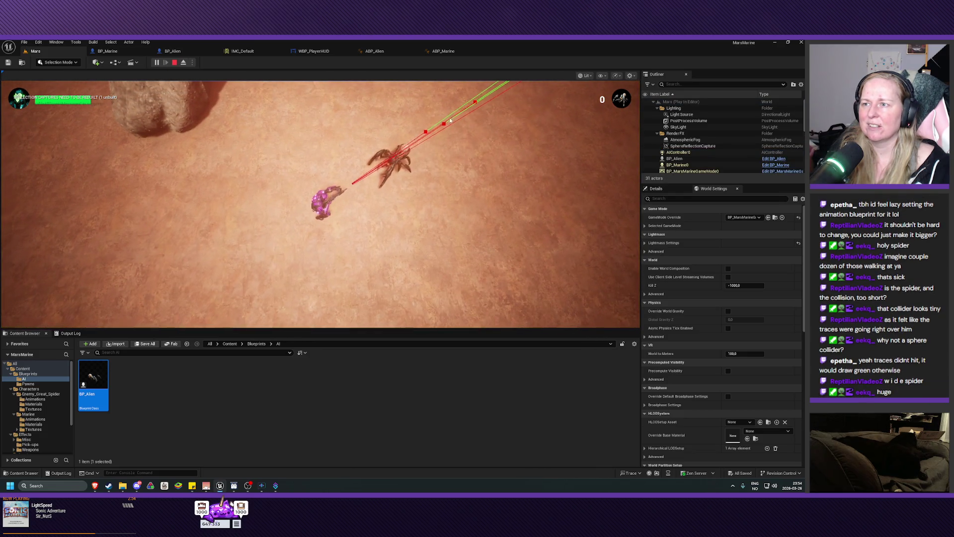
{"action": "key", "text": "a"}
{"action": "left_click", "coordinate": [460, 115]}
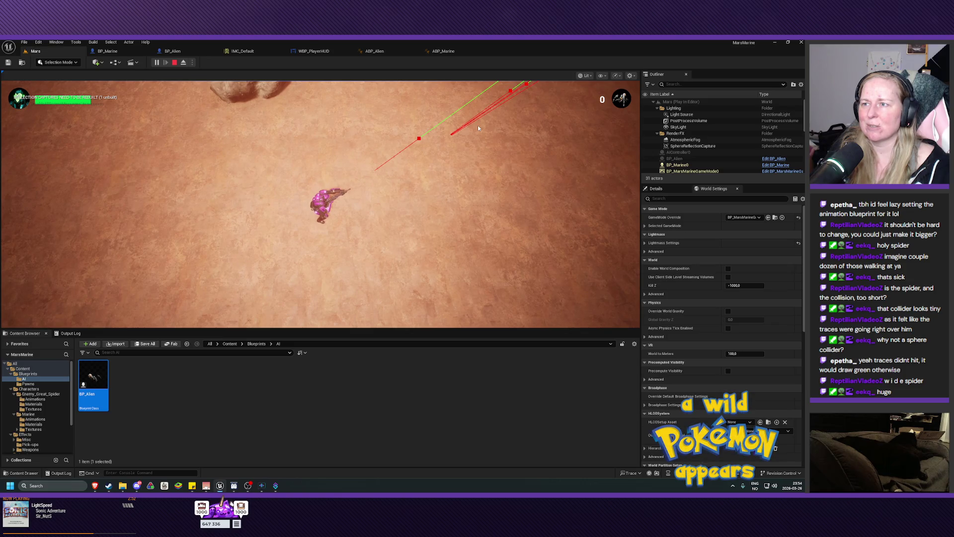
{"action": "key", "text": "Escape"}
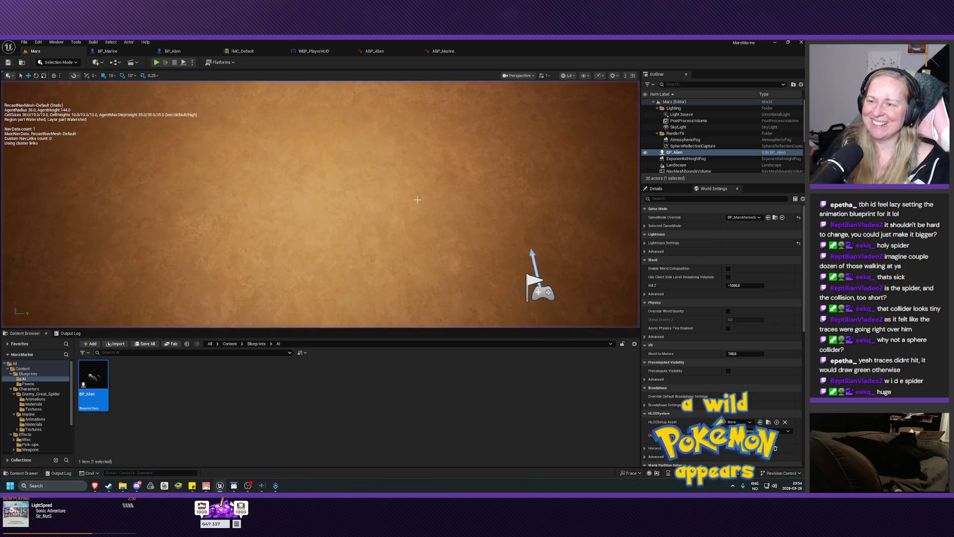
{"action": "key", "text": "d"}
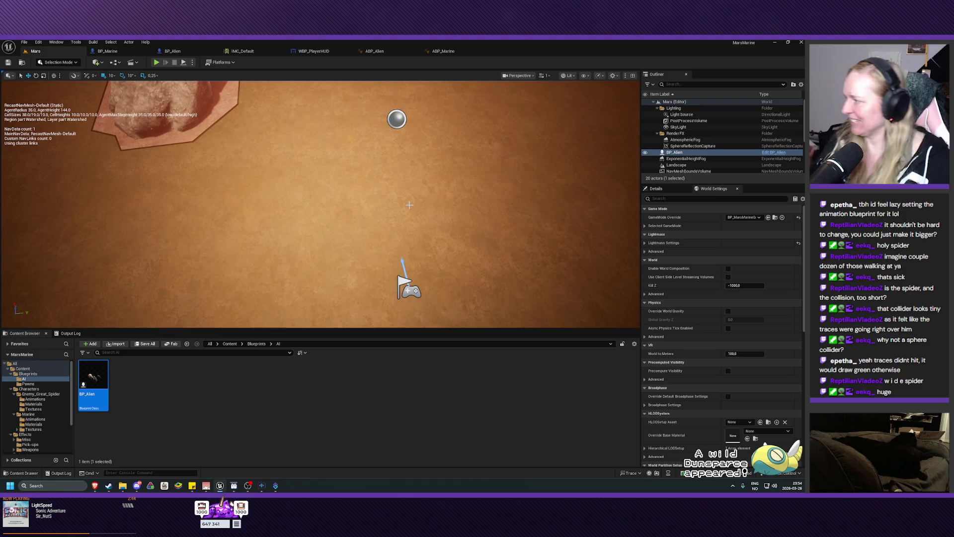
{"action": "key", "text": "p"}
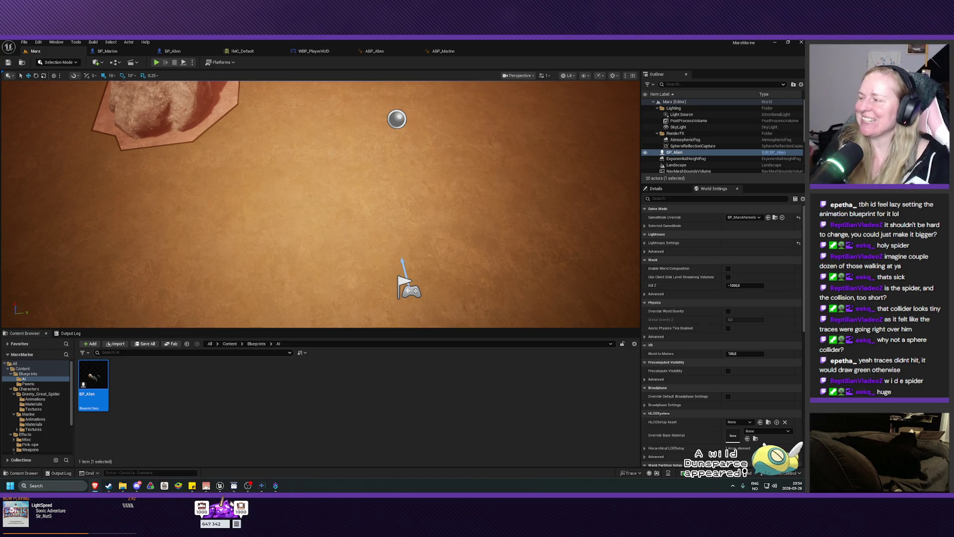
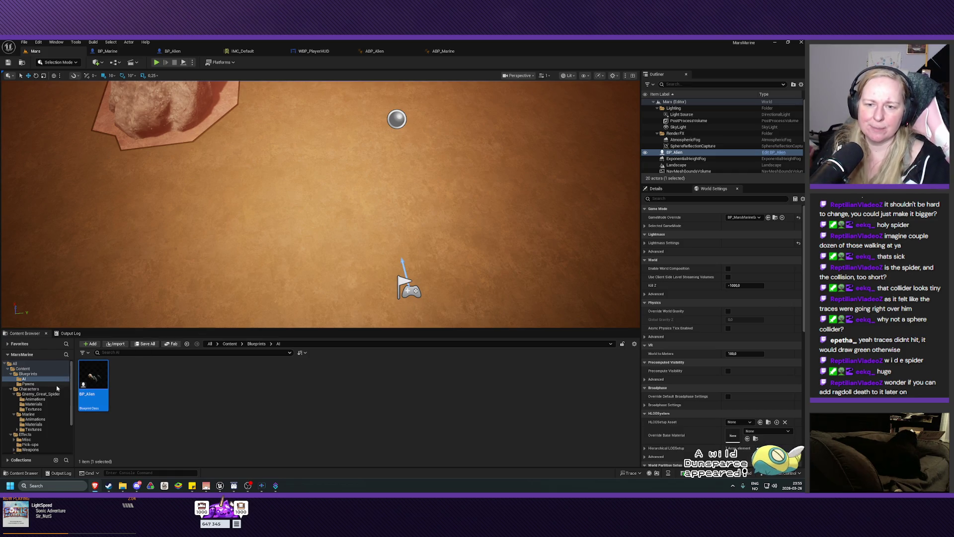
Preview ExoGame_Greater_Spider_Death from the Great Spider's Animations folder, then close its tab.
{"action": "left_click", "coordinate": [36, 399]}
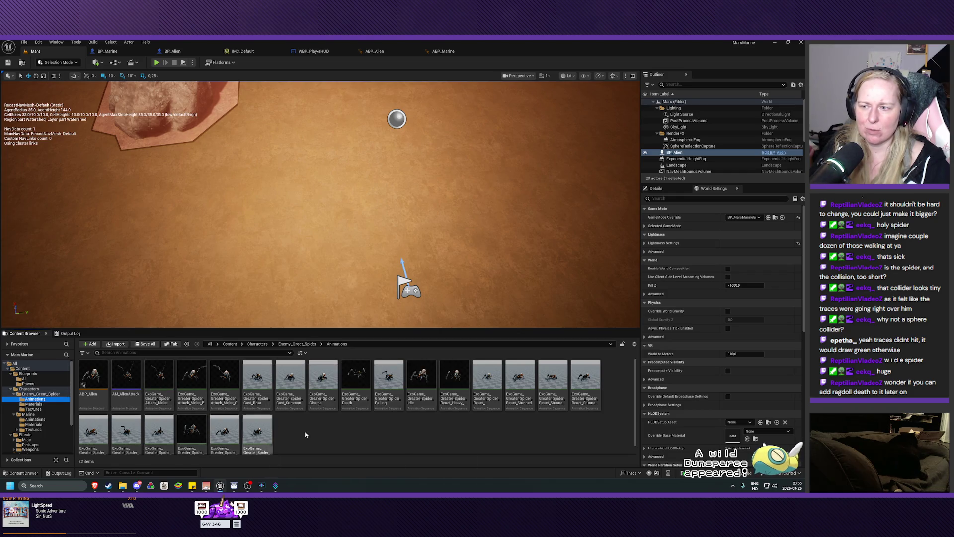
{"action": "left_click", "coordinate": [360, 387]}
{"action": "double_click", "coordinate": [360, 390]}
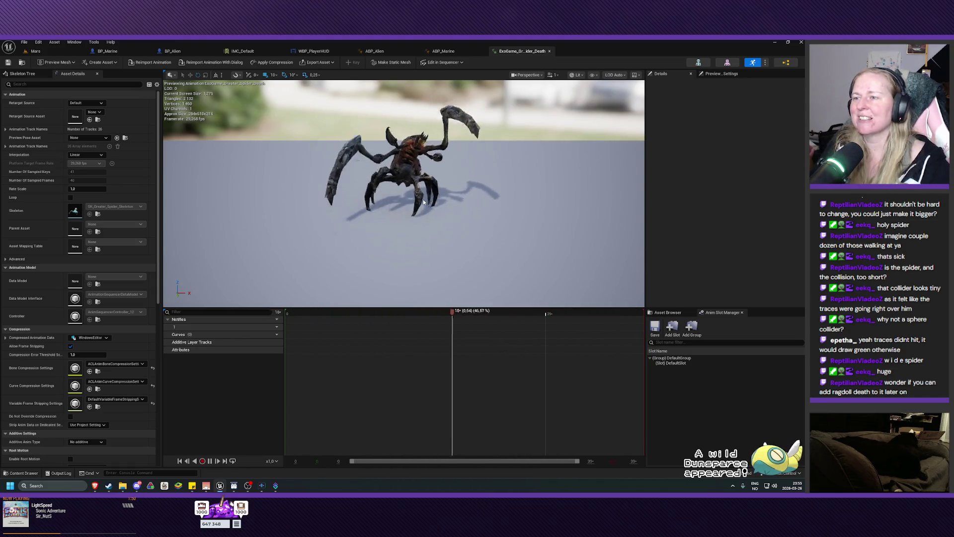
{"action": "left_click", "coordinate": [549, 51]}
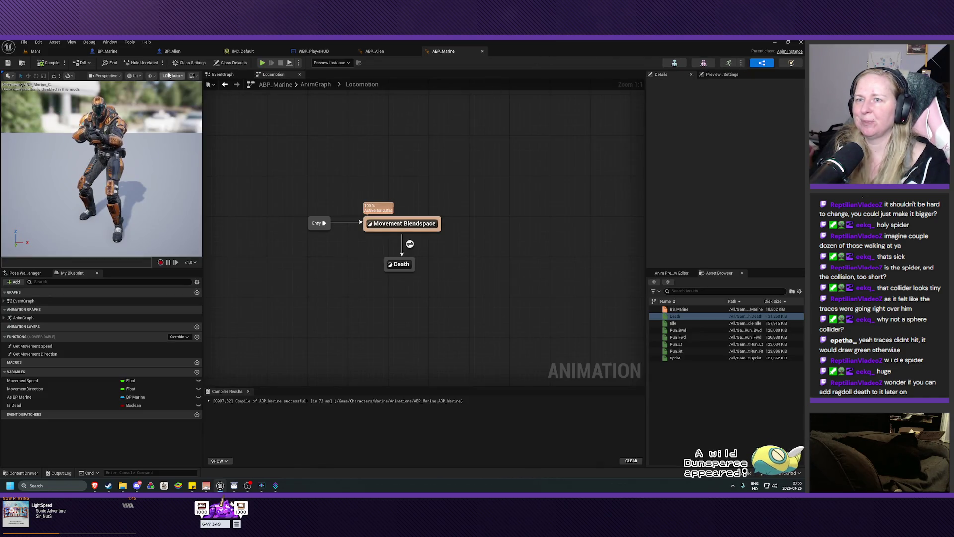
Switch back to the Mars level tab to see the spider's 22 animation assets.
{"action": "left_click", "coordinate": [45, 50]}
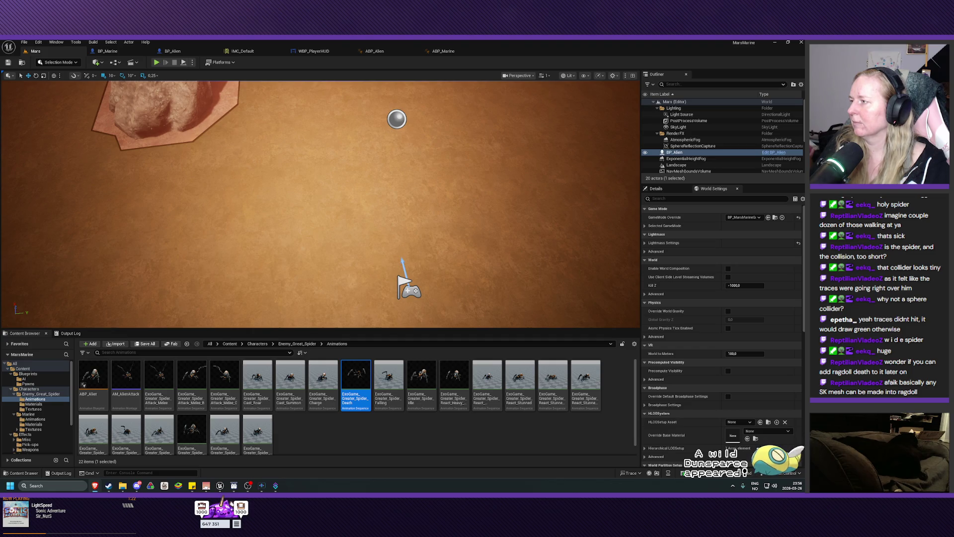
In BP_Marine's EventGraph, take the Weapon Trace call out of the fire chain and open StartFiringWeapon.
{"action": "left_click", "coordinate": [107, 51]}
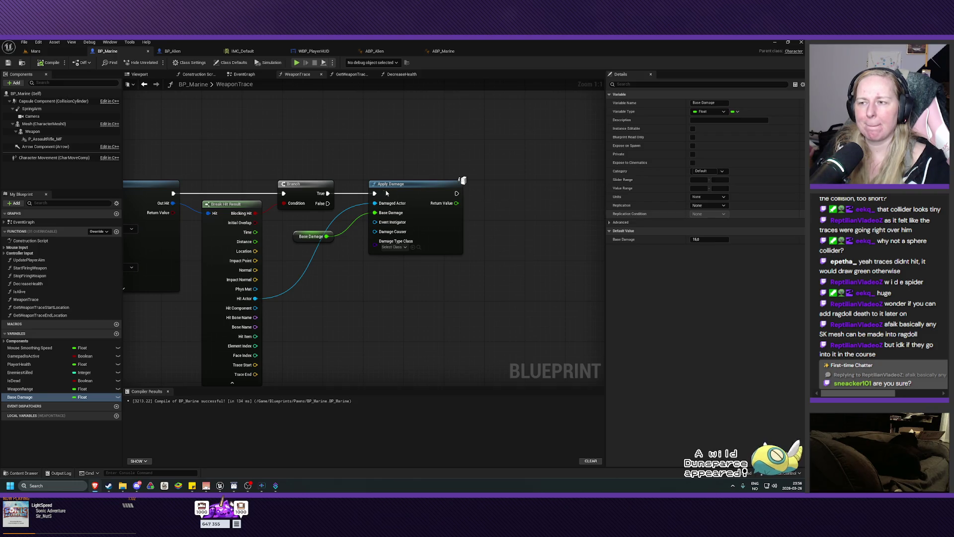
{"action": "mouse_move", "coordinate": [383, 150]}
{"action": "left_mouse_down"}
{"action": "mouse_move", "coordinate": [454, 167]}
{"action": "mouse_move", "coordinate": [449, 151]}
{"action": "mouse_move", "coordinate": [422, 148]}
{"action": "left_mouse_up"}
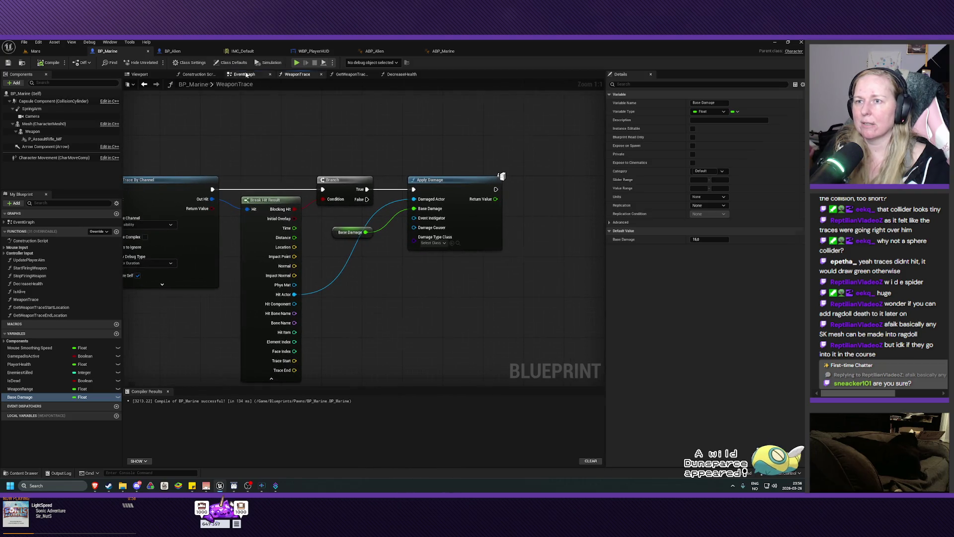
{"action": "left_click", "coordinate": [244, 74]}
{"action": "left_click_drag", "start_coordinate": [443, 230], "coordinate": [453, 207]}
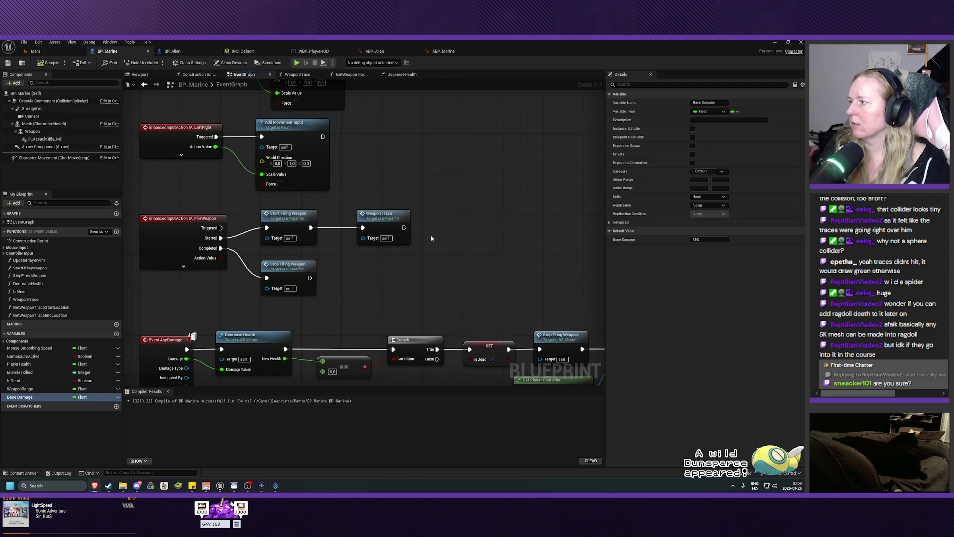
{"action": "left_click", "coordinate": [384, 213]}
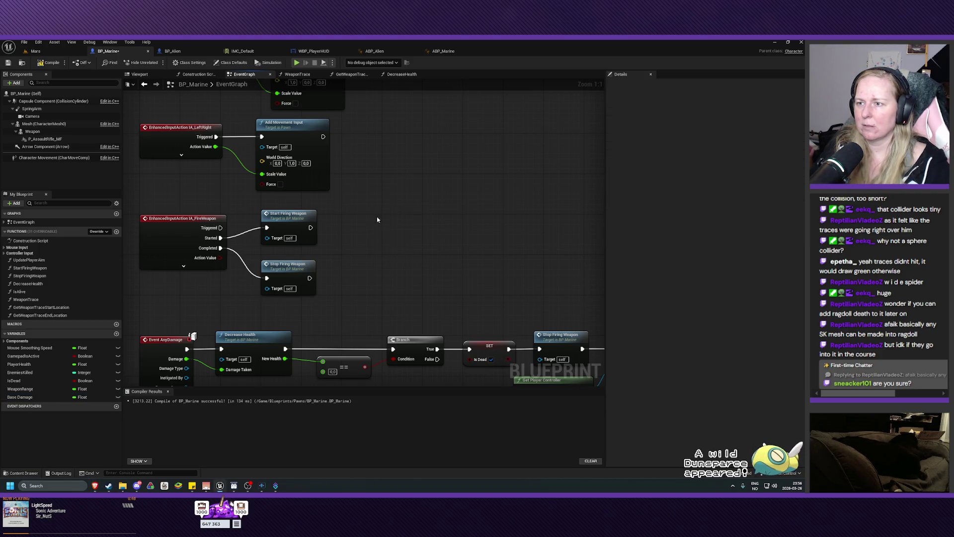
{"action": "double_click", "coordinate": [298, 218]}
{"action": "mouse_move", "coordinate": [322, 241]}
{"action": "left_mouse_down"}
{"action": "mouse_move", "coordinate": [396, 281]}
{"action": "mouse_move", "coordinate": [365, 284]}
{"action": "left_mouse_up"}
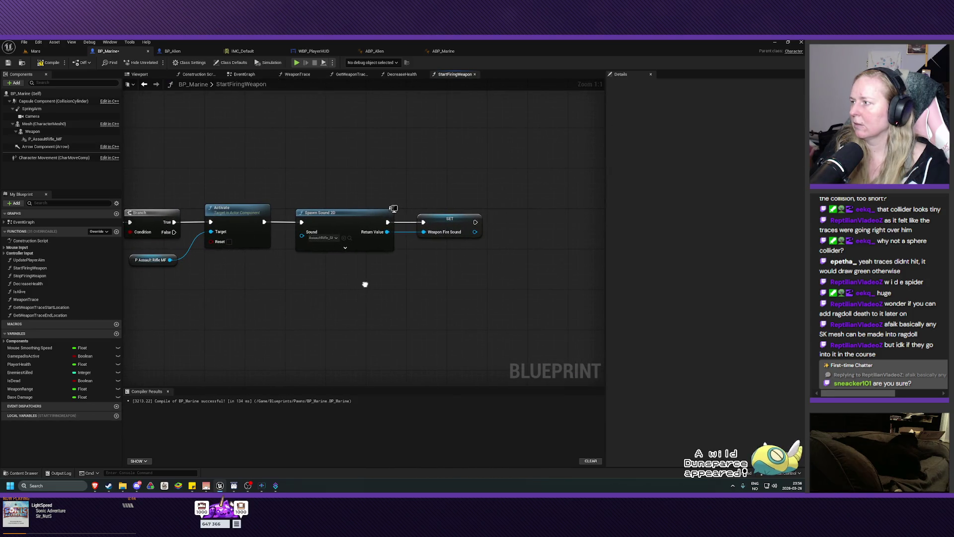
Paste the Weapon Trace call after the SET fire-sound node in StartFiringWeapon.
{"action": "left_click_drag", "start_coordinate": [365, 284], "coordinate": [236, 302]}
{"action": "key", "text": "ctrl+v"}
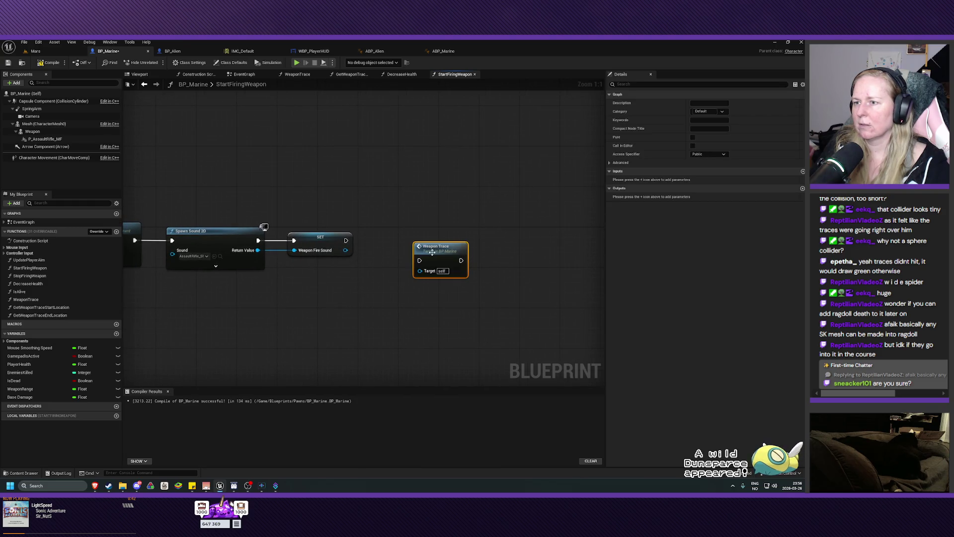
{"action": "mouse_move", "coordinate": [439, 249]}
{"action": "left_mouse_down"}
{"action": "mouse_move", "coordinate": [402, 234]}
{"action": "mouse_move", "coordinate": [370, 241]}
{"action": "mouse_move", "coordinate": [384, 240]}
{"action": "left_mouse_up"}
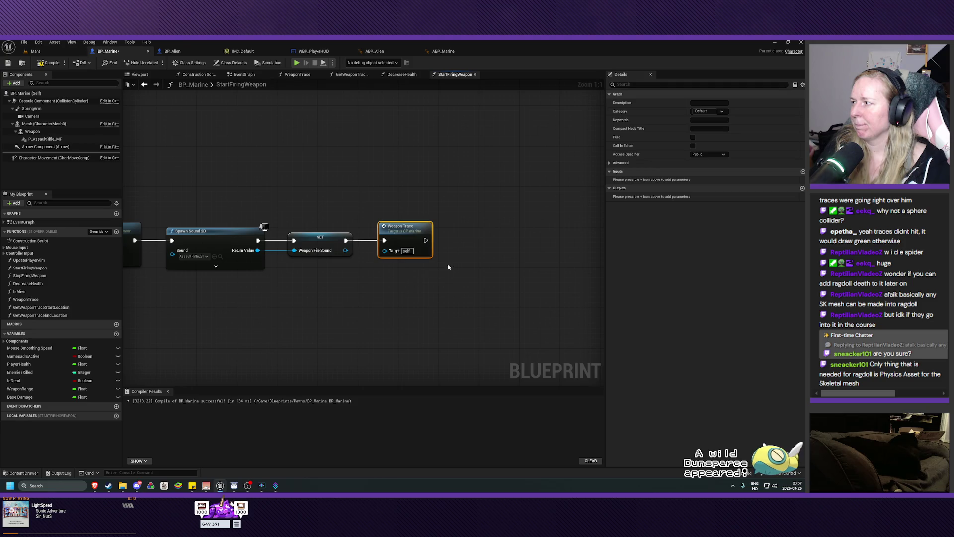
Add a Set Timer by Function Name node and wire Weapon Trace's execution into it.
{"action": "right_click", "coordinate": [477, 254]}
{"action": "type", "text": "se"}
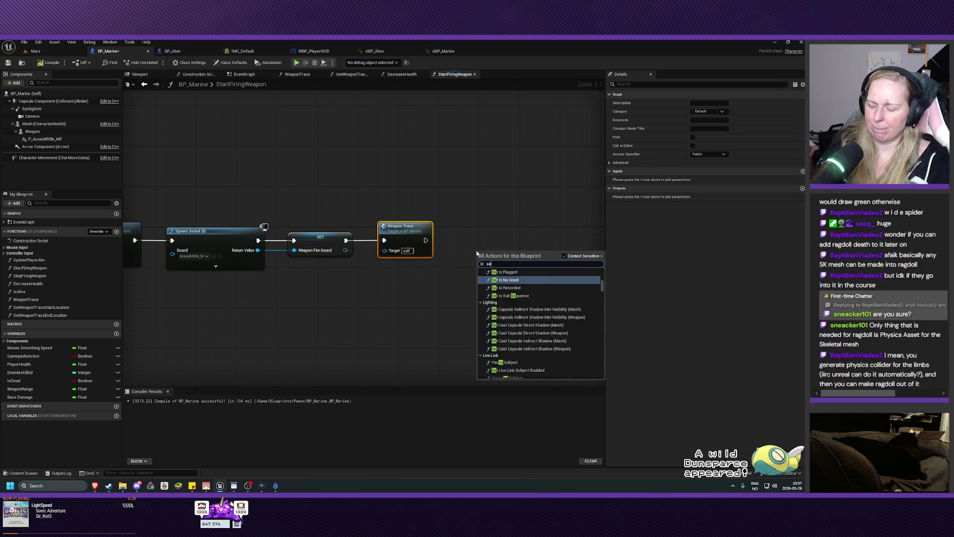
{"action": "type", "text": "t timer by fu"}
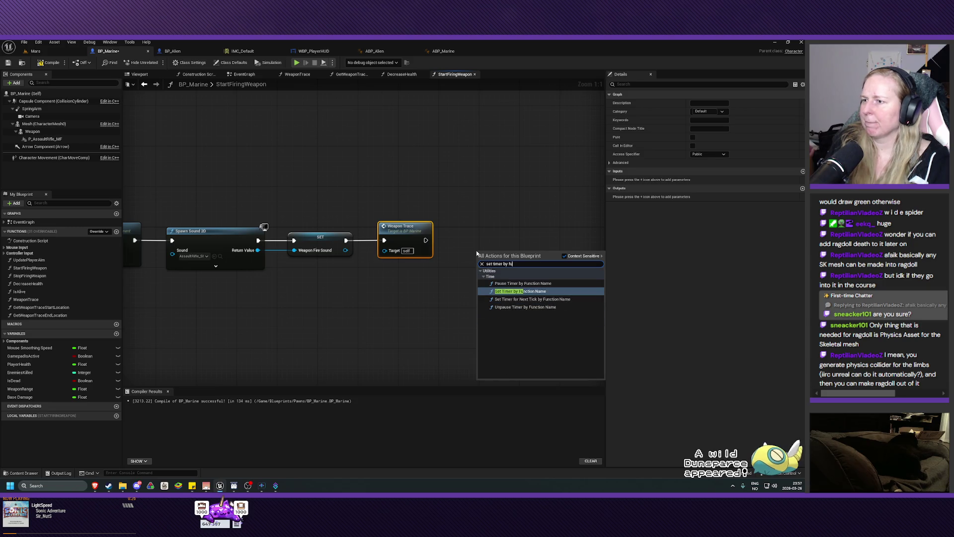
{"action": "key", "text": "Return"}
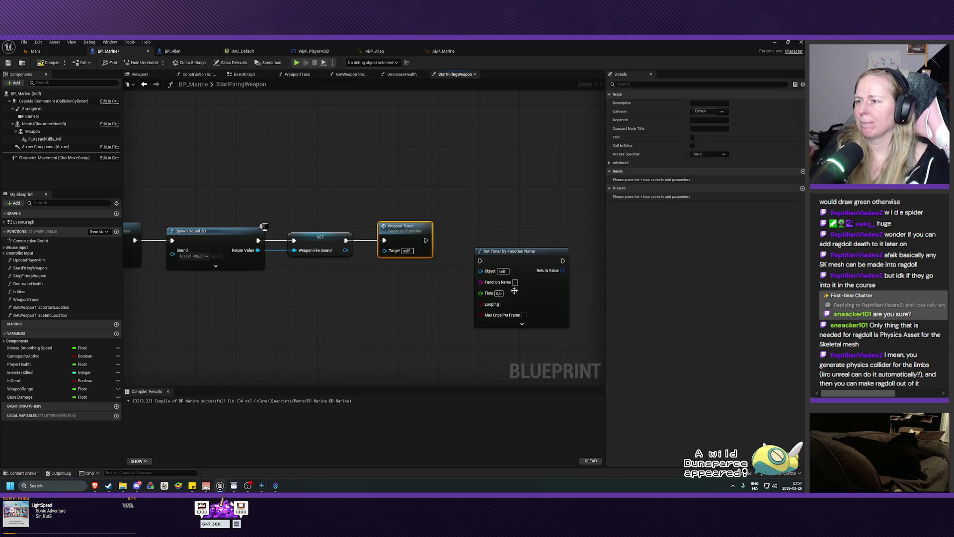
{"action": "left_click_drag", "start_coordinate": [518, 263], "coordinate": [505, 237]}
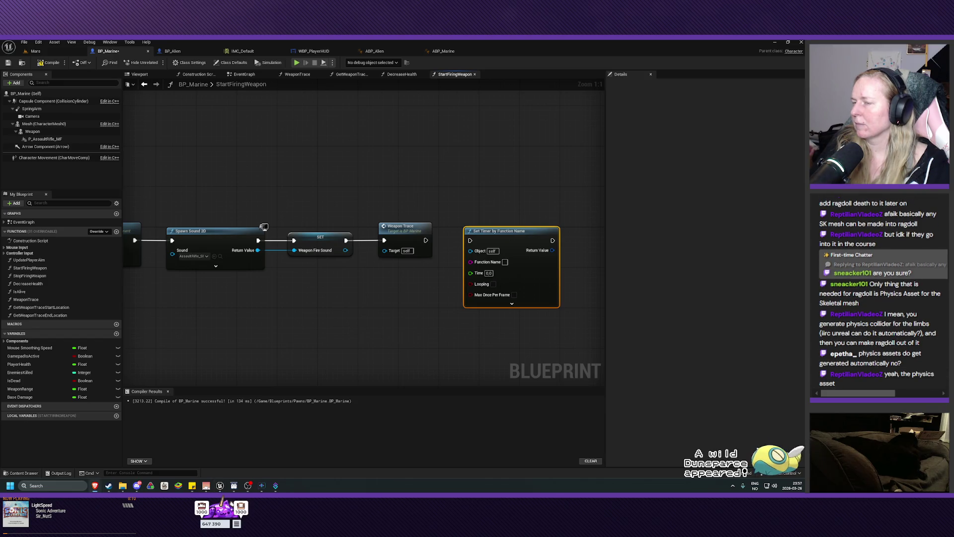
{"action": "mouse_move", "coordinate": [425, 240]}
{"action": "left_mouse_down"}
{"action": "mouse_move", "coordinate": [464, 244]}
{"action": "mouse_move", "coordinate": [485, 230]}
{"action": "left_mouse_up"}
{"action": "key", "text": "Escape"}
{"action": "left_click", "coordinate": [472, 208]}
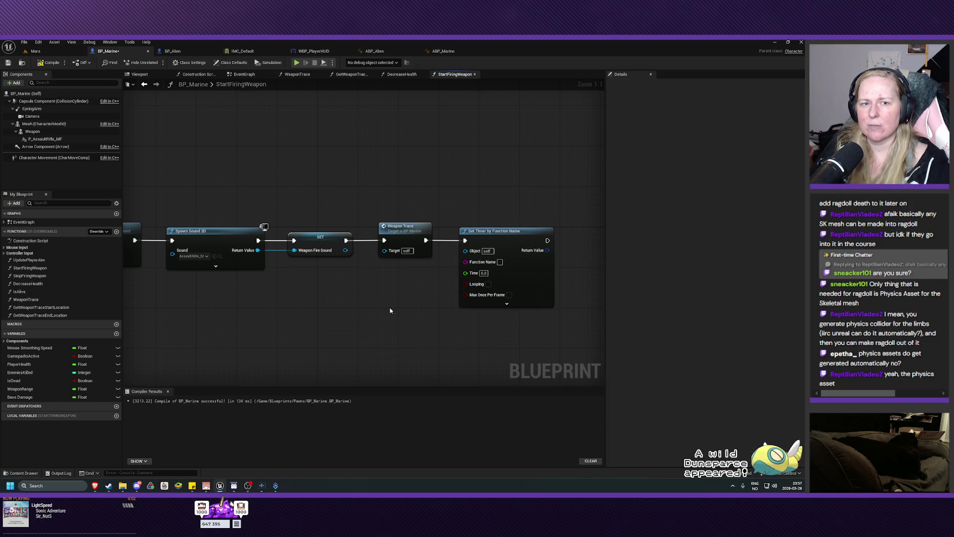
Set the timer's Function Name to 'Weapon Trace', then compile and save BP_Marine.
{"action": "left_click_drag", "start_coordinate": [400, 309], "coordinate": [272, 308]}
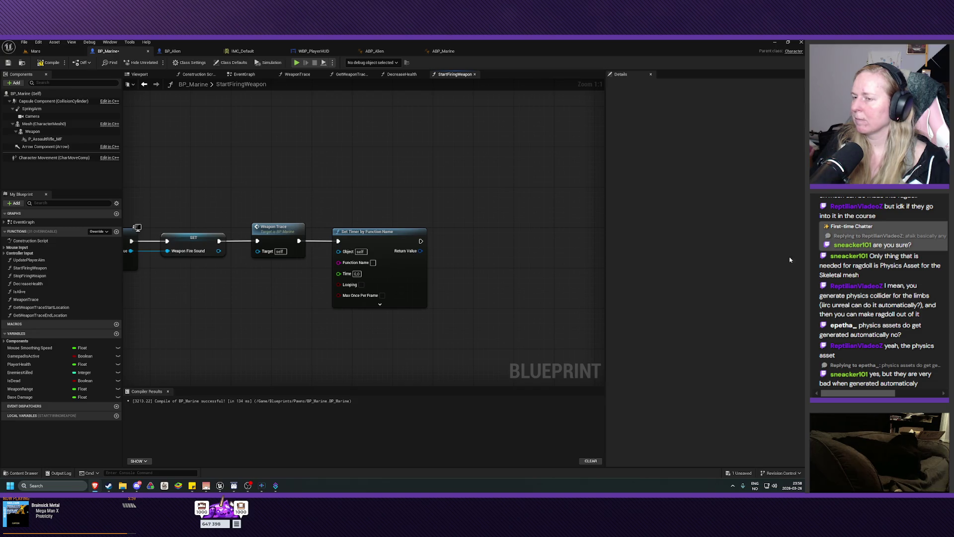
{"action": "type", "text": "We"}
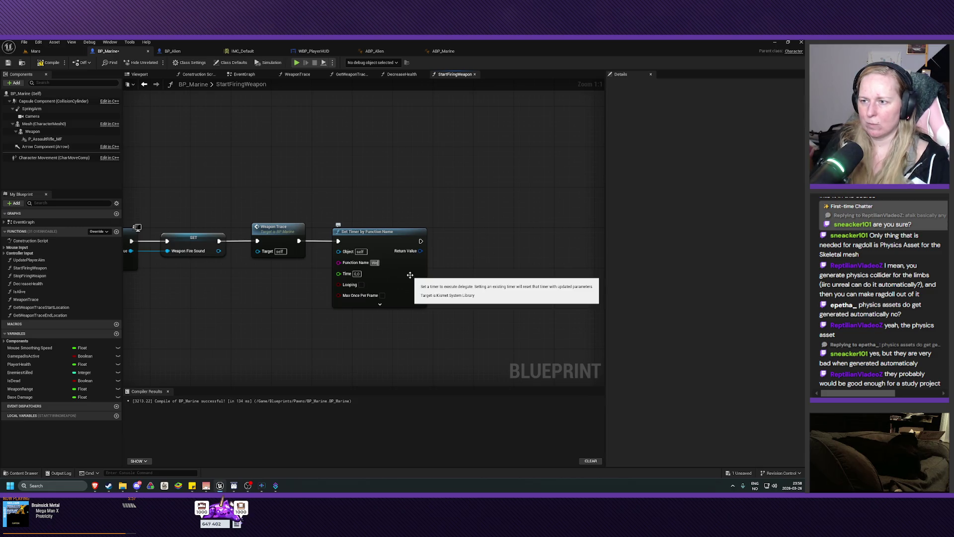
{"action": "type", "text": "apon Trace"}
{"action": "key", "text": "Return"}
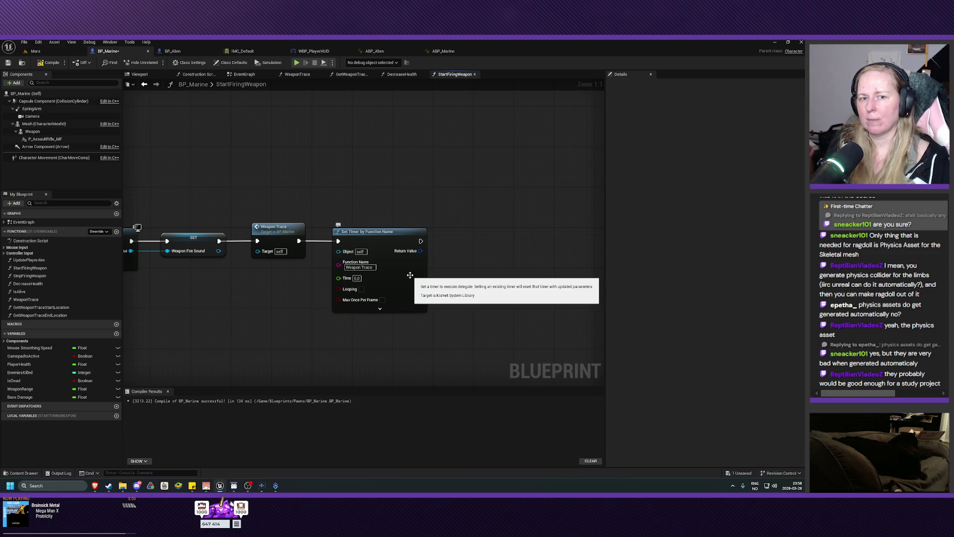
{"action": "left_click", "coordinate": [49, 63]}
{"action": "left_click", "coordinate": [9, 64]}
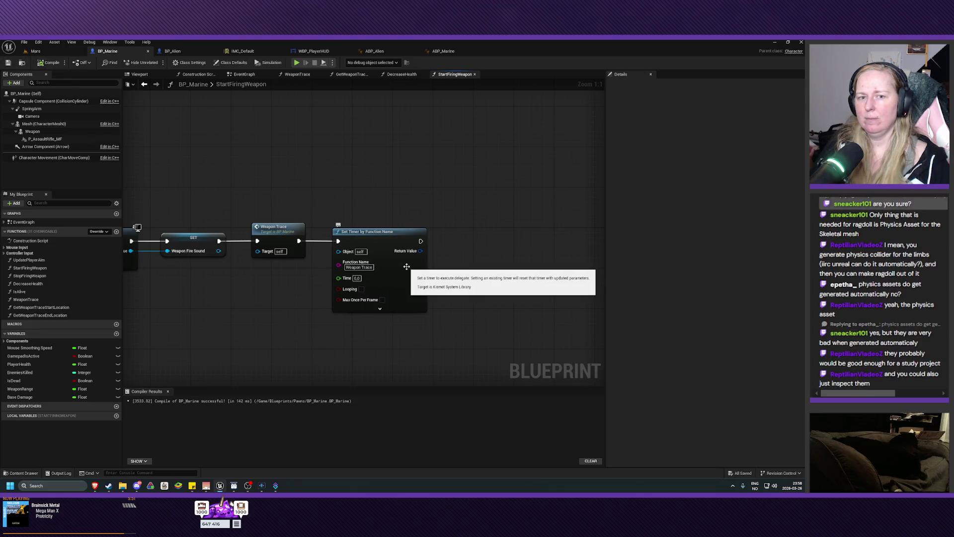
{"action": "mouse_move", "coordinate": [462, 274]}
{"action": "left_mouse_down"}
{"action": "mouse_move", "coordinate": [472, 232]}
{"action": "mouse_move", "coordinate": [488, 247]}
{"action": "left_mouse_up"}
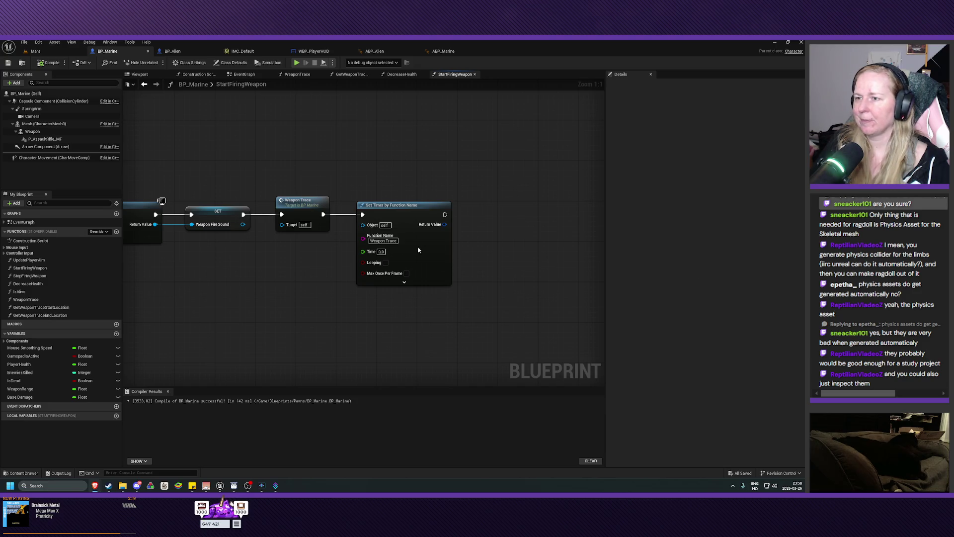
{"action": "right_click", "coordinate": [372, 254]}
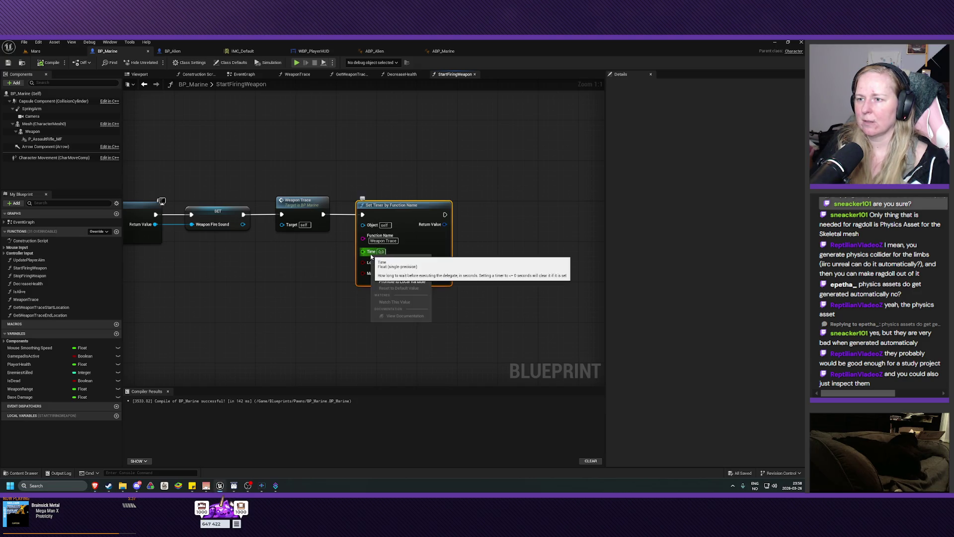
Promote the timer's Time input to a variable named FireRate, then compile and save.
{"action": "left_click", "coordinate": [386, 283]}
{"action": "left_click_drag", "start_coordinate": [327, 242], "coordinate": [316, 266]}
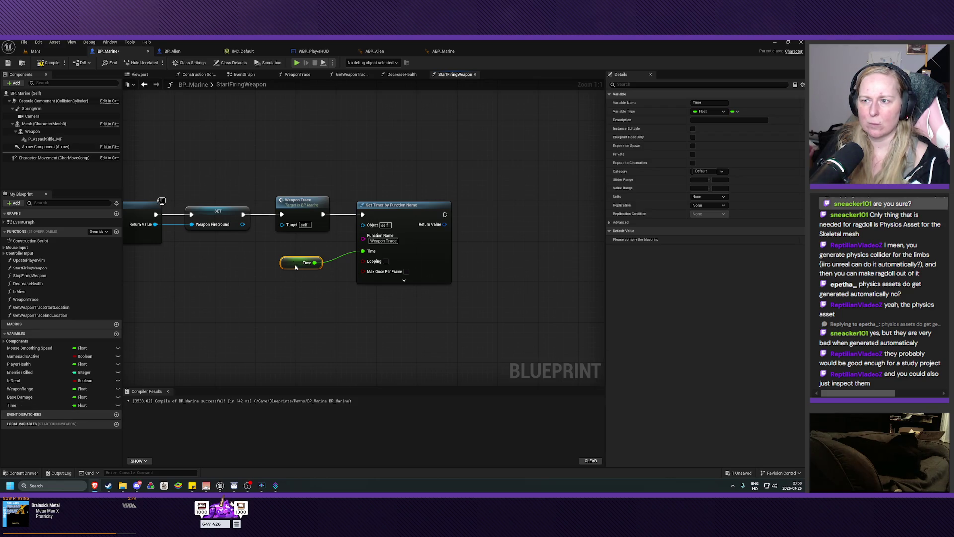
{"action": "left_click", "coordinate": [20, 406]}
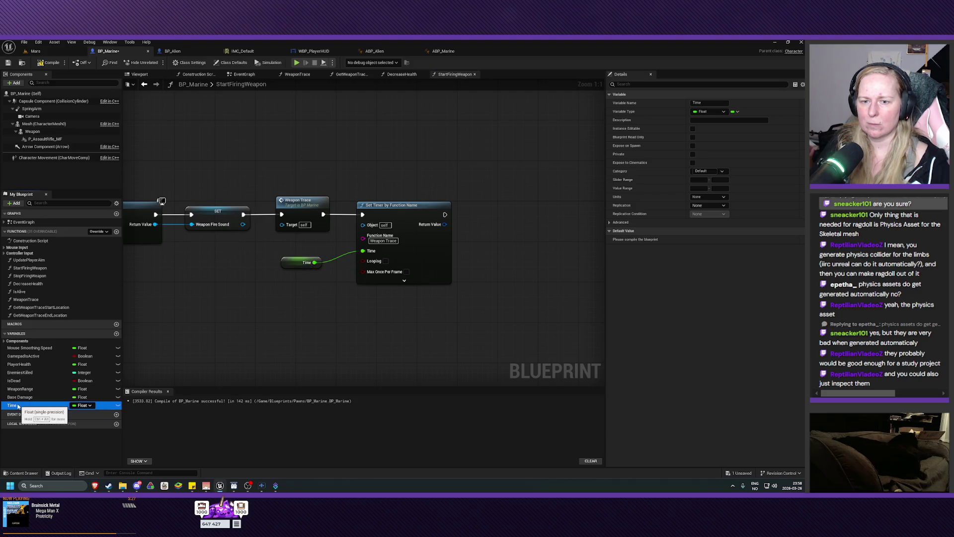
{"action": "key", "text": "F2"}
{"action": "type", "text": "FireR"}
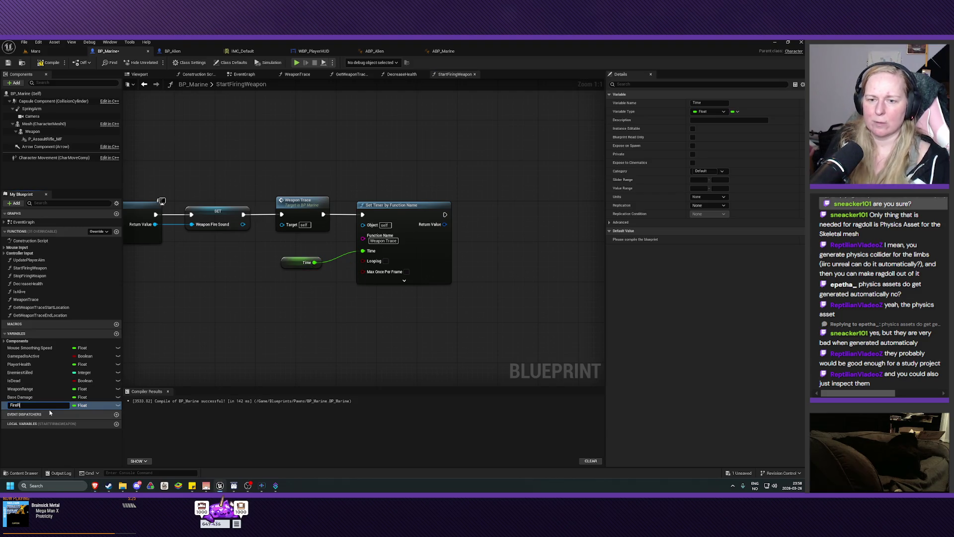
{"action": "type", "text": "ate"}
{"action": "key", "text": "Return"}
{"action": "left_click", "coordinate": [48, 63]}
{"action": "left_click", "coordinate": [8, 63]}
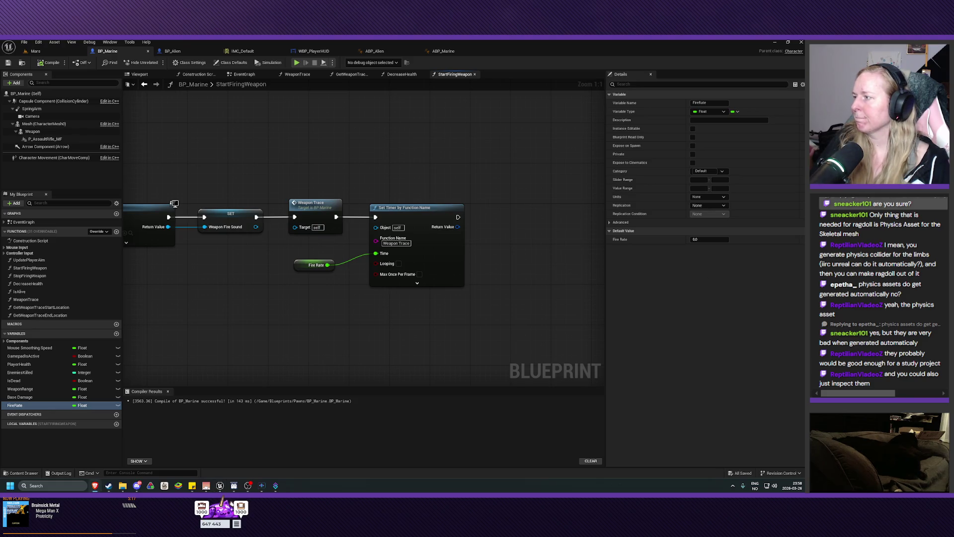
Give FireRate a default value of 0.08, then compile and save BP_Marine.
{"action": "left_click", "coordinate": [704, 240]}
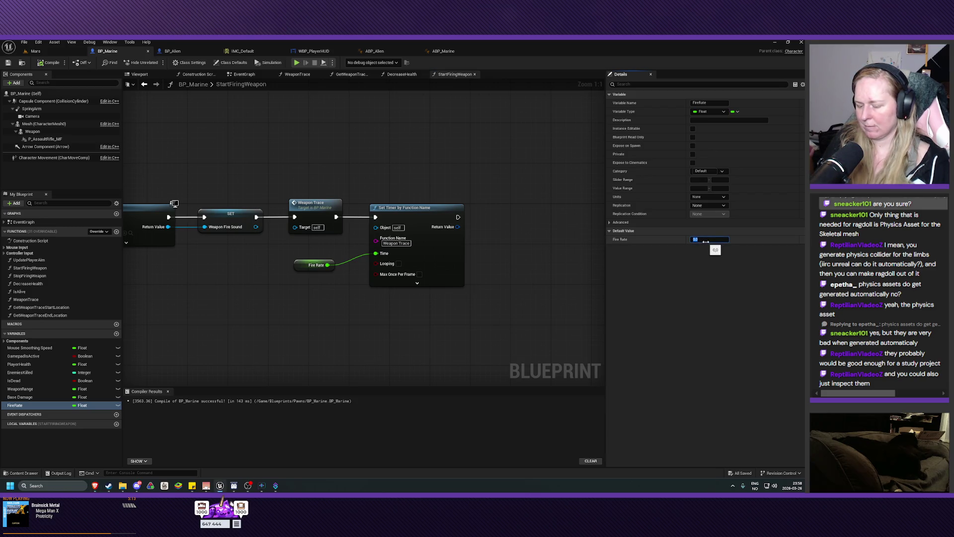
{"action": "type", "text": "0.08"}
{"action": "key", "text": "Return"}
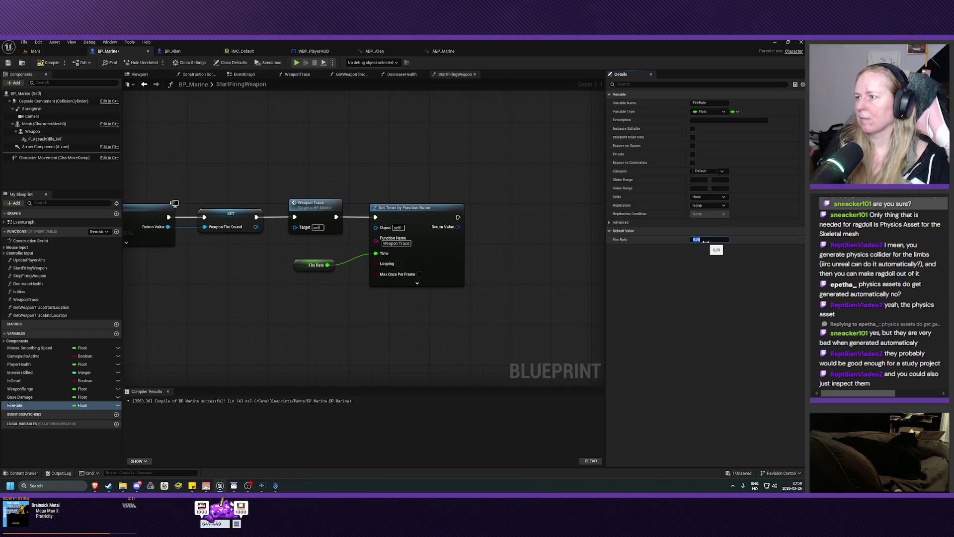
{"action": "left_click", "coordinate": [49, 62]}
{"action": "left_click", "coordinate": [8, 63]}
Enable Looping on the Weapon Trace timer, recompile and save, and return to the Mars level.
{"action": "left_click", "coordinate": [398, 264]}
{"action": "left_click_drag", "start_coordinate": [412, 211], "coordinate": [407, 211]}
{"action": "left_click_drag", "start_coordinate": [296, 263], "coordinate": [300, 261]}
{"action": "left_click", "coordinate": [50, 63]}
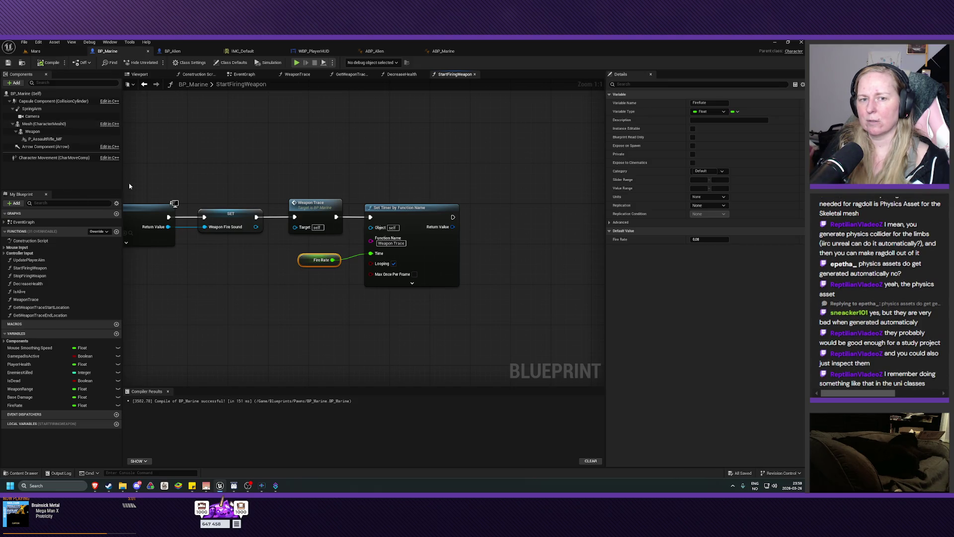
{"action": "left_click", "coordinate": [34, 51]}
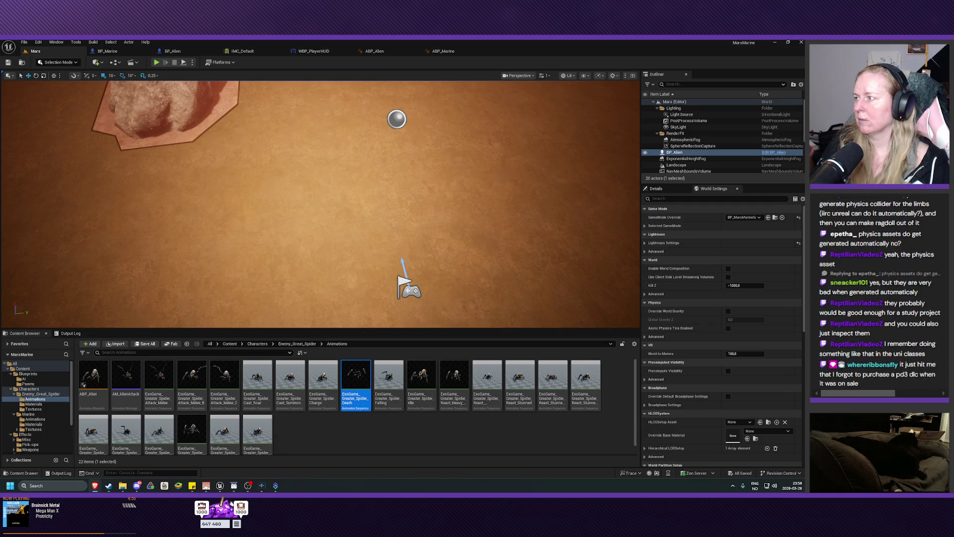
Playtest the Mars level briefly, then go back to BP_Marine's StartFiringWeapon graph.
{"action": "left_click", "coordinate": [156, 62]}
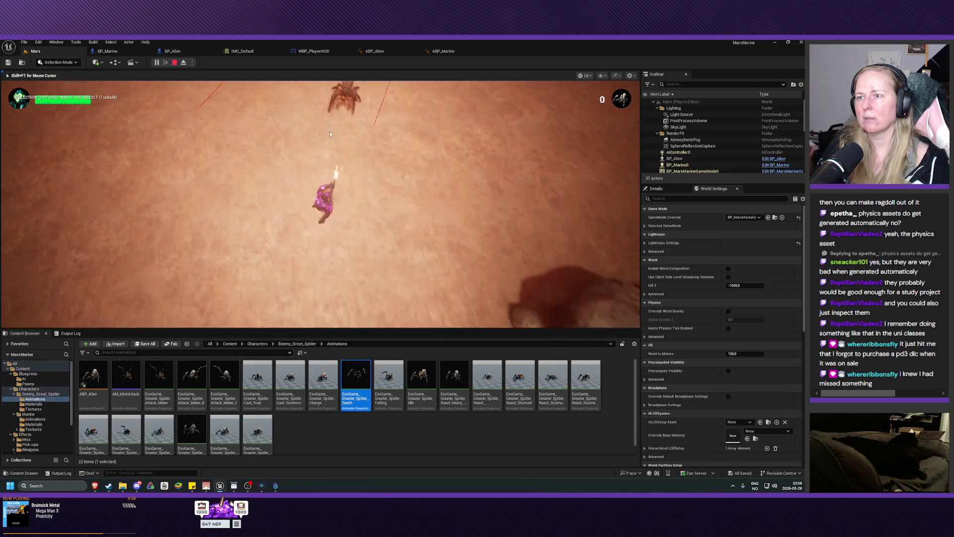
{"action": "key", "text": "Escape"}
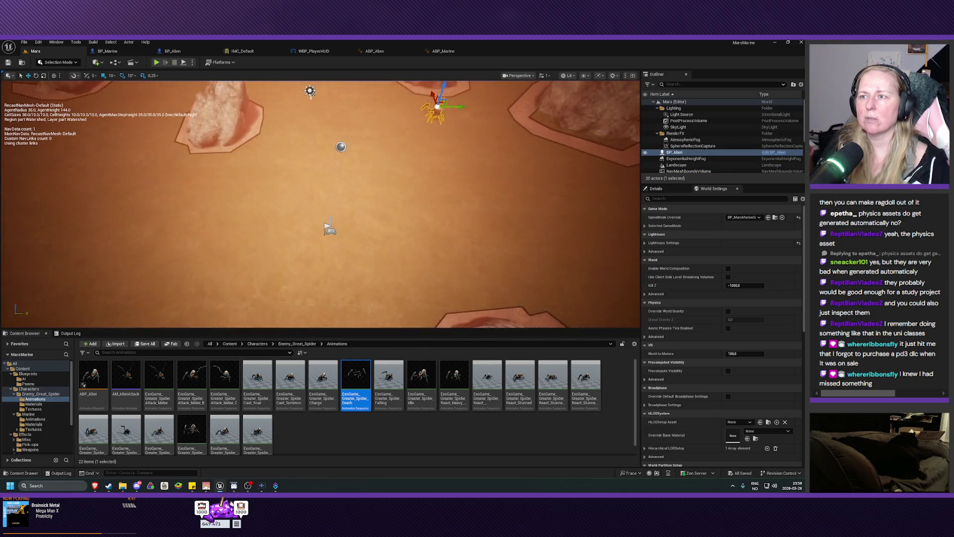
{"action": "left_click", "coordinate": [109, 51]}
{"action": "mouse_move", "coordinate": [281, 284]}
{"action": "left_mouse_down"}
{"action": "mouse_move", "coordinate": [270, 296]}
{"action": "mouse_move", "coordinate": [286, 295]}
{"action": "left_mouse_up"}
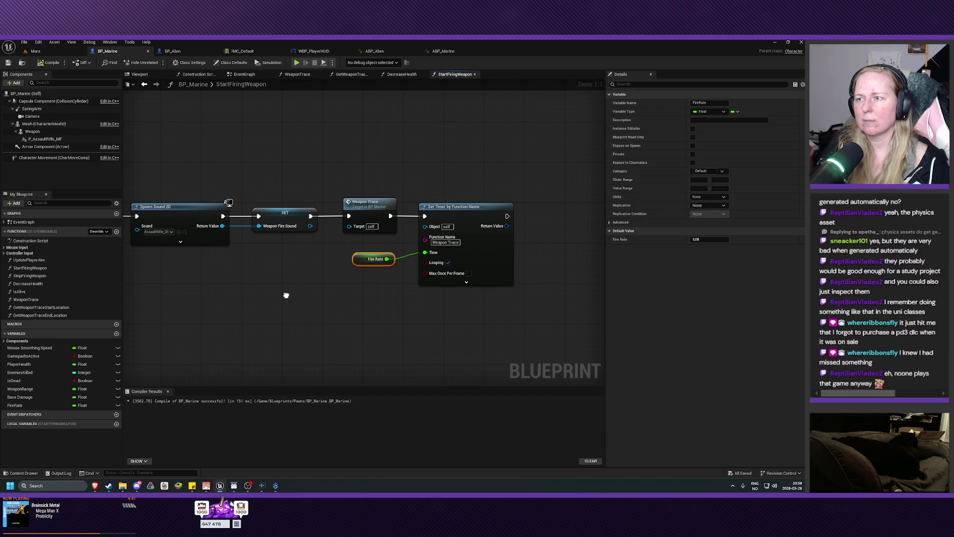
Correct the timer's Function Name to 'WeaponTrace' without the space, then compile and save.
{"action": "left_click", "coordinate": [375, 199]}
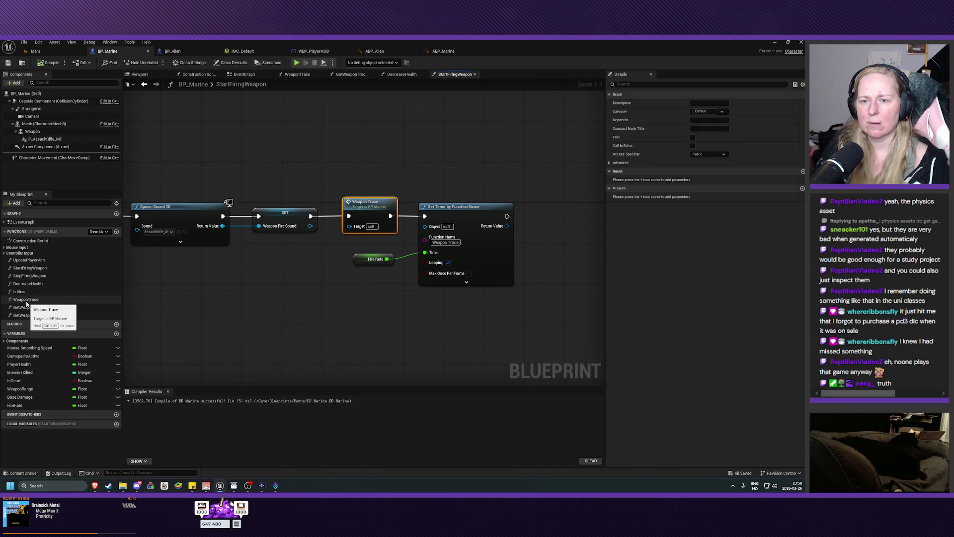
{"action": "left_click", "coordinate": [445, 242]}
{"action": "key", "text": "Return"}
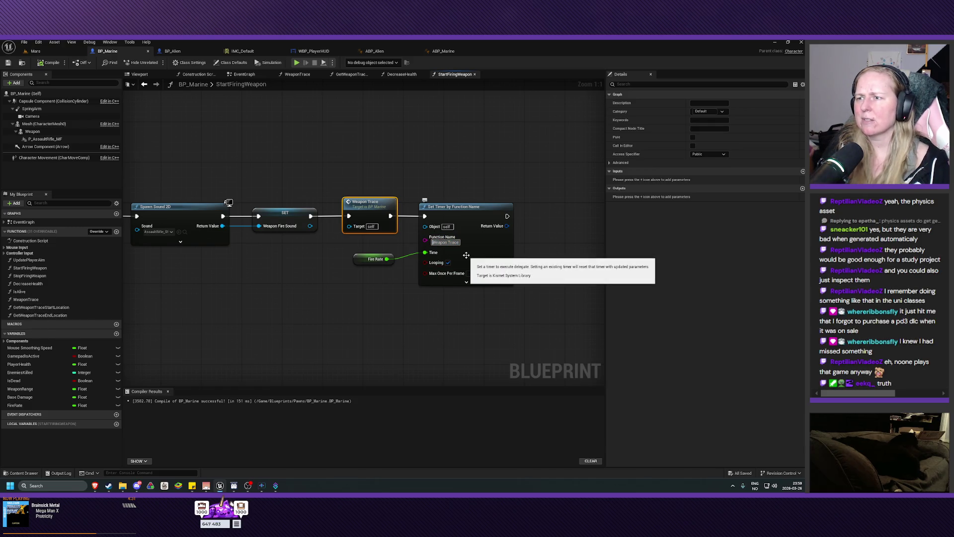
{"action": "key", "text": "Delete"}
{"action": "key", "text": "Return"}
{"action": "left_click", "coordinate": [48, 62]}
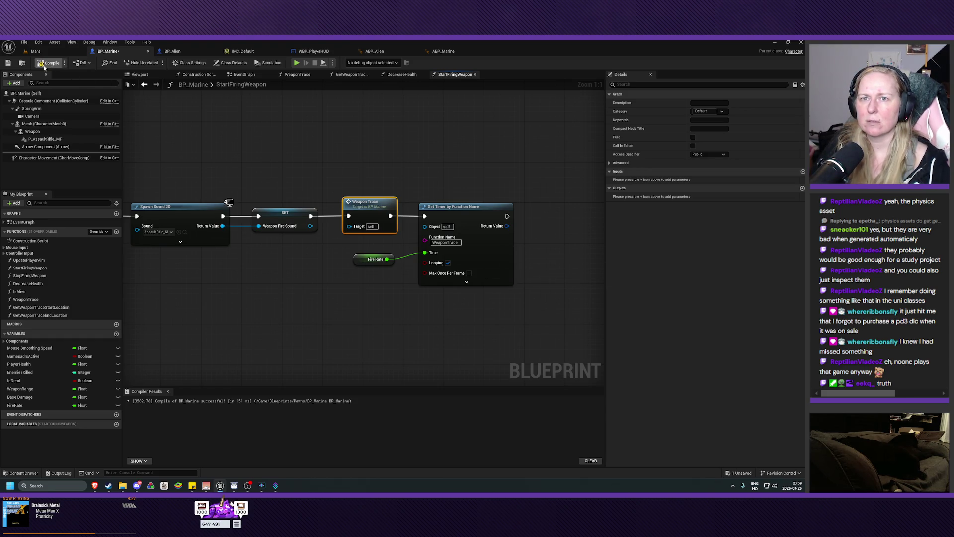
{"action": "left_click", "coordinate": [8, 63]}
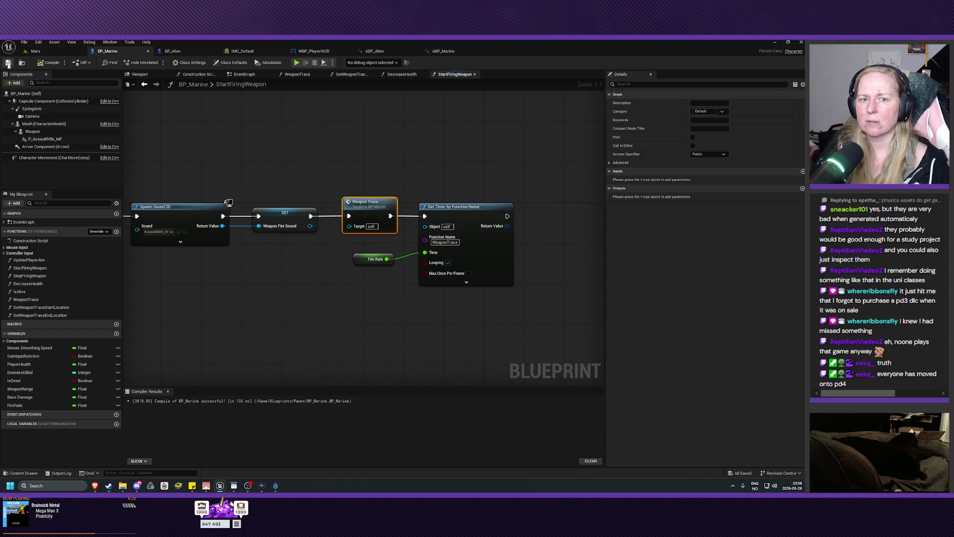
Playtest the Mars level to confirm looping weapon traces, then return to BP_Marine.
{"action": "left_click", "coordinate": [34, 51]}
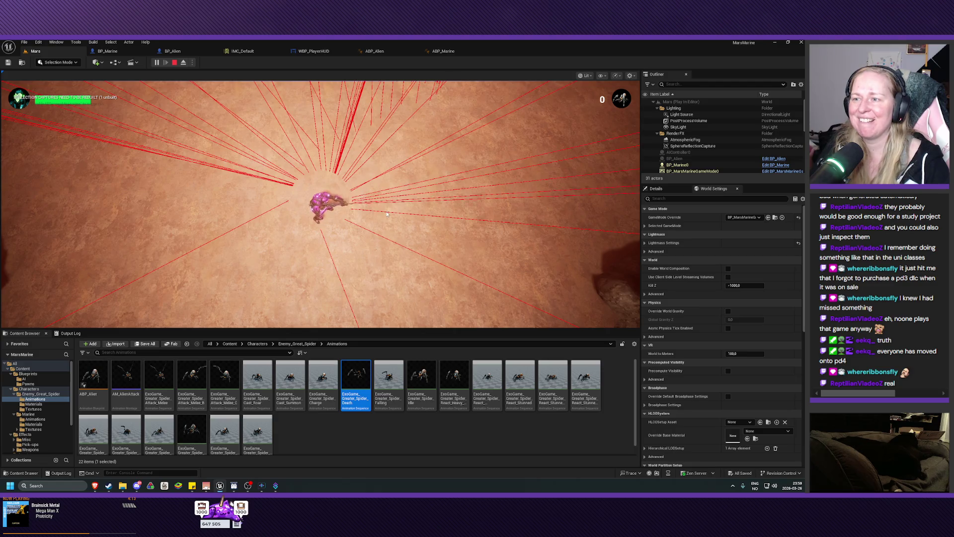
{"action": "key", "text": "Escape"}
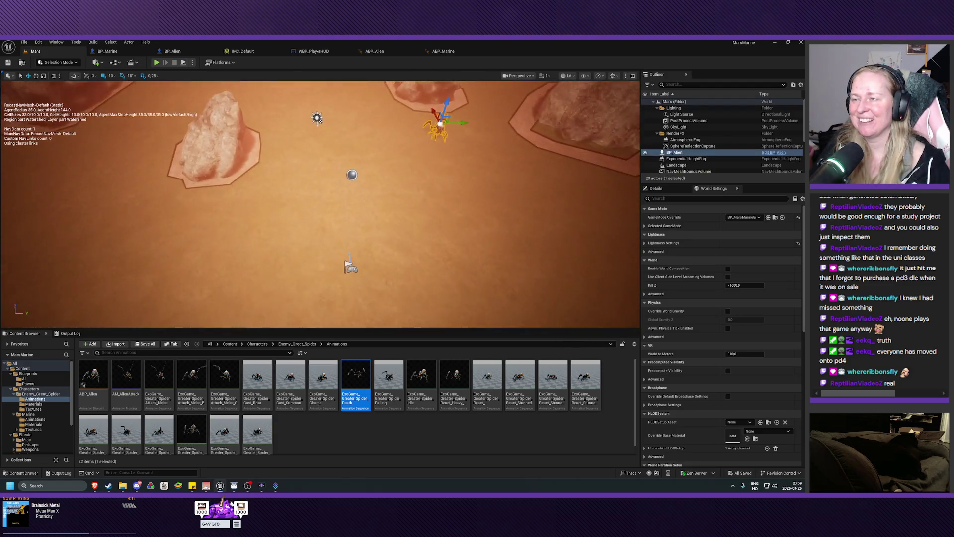
{"action": "left_click", "coordinate": [105, 51]}
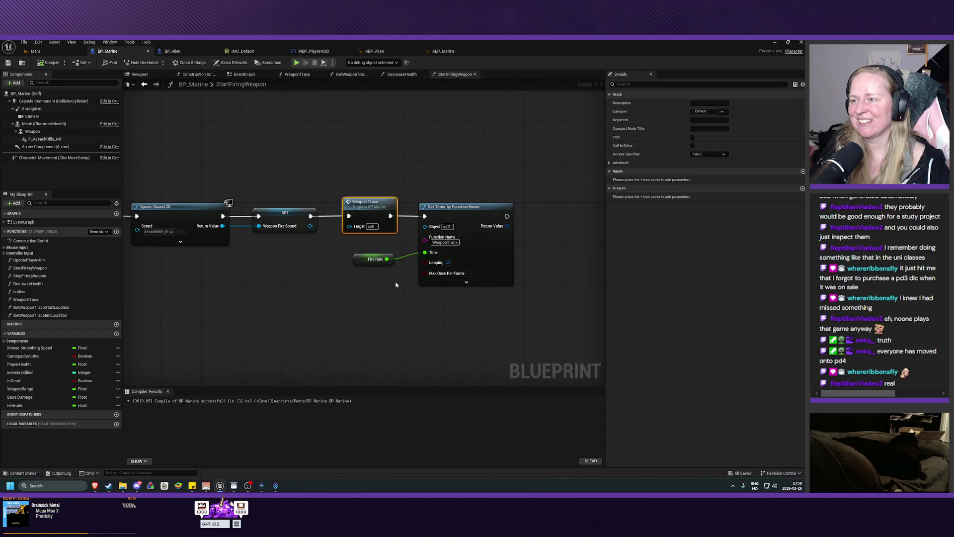
Check the timer's initial delay options, then open the StopFiringWeapon function graph.
{"action": "left_click", "coordinate": [466, 282]}
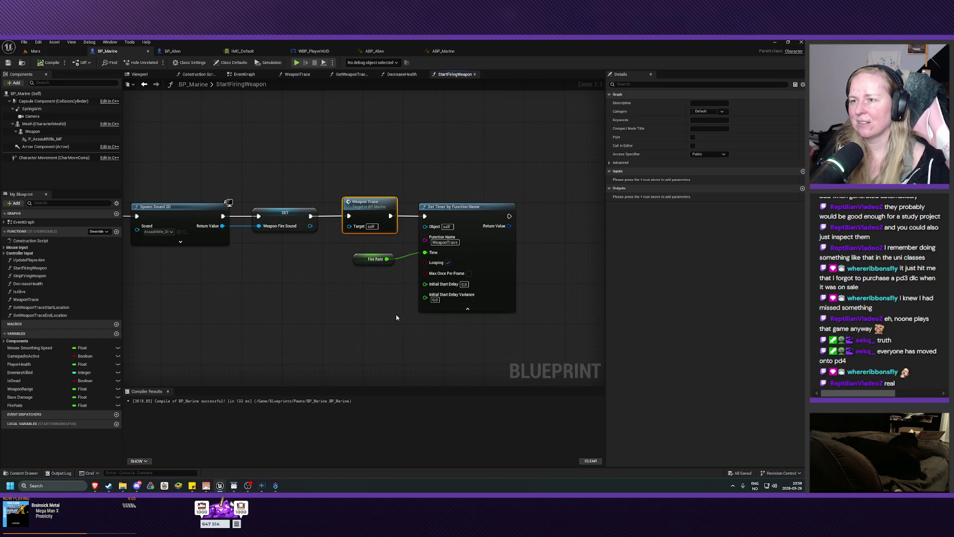
{"action": "left_click_drag", "start_coordinate": [389, 316], "coordinate": [344, 308]}
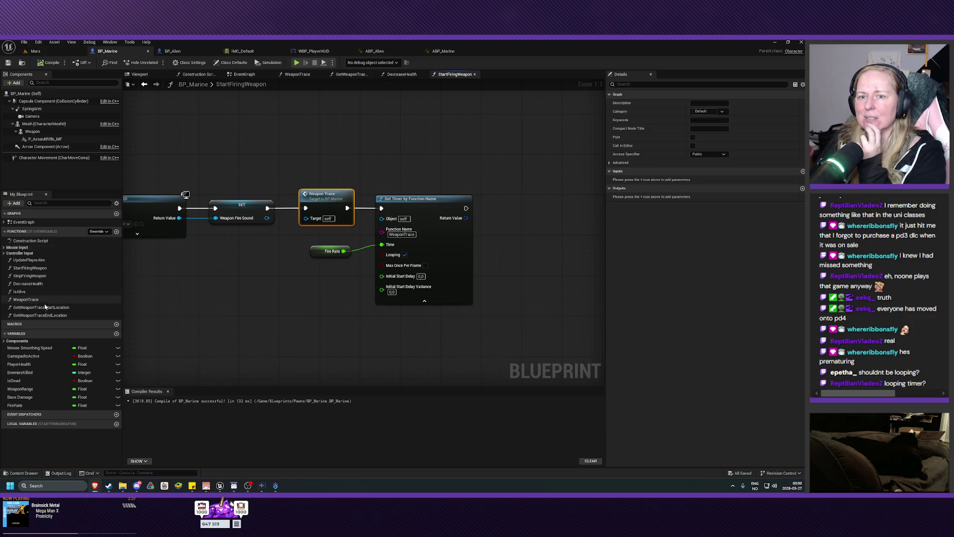
{"action": "double_click", "coordinate": [29, 276]}
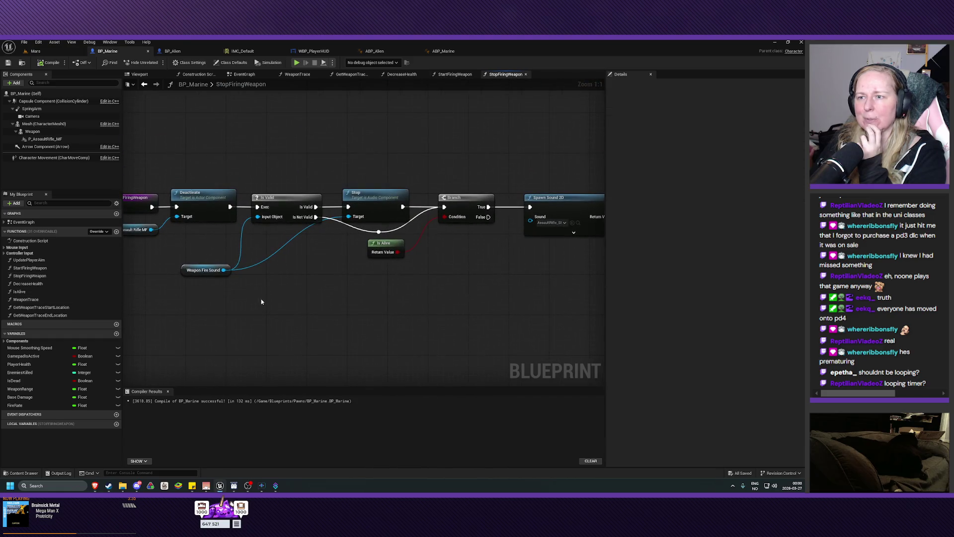
{"action": "mouse_move", "coordinate": [307, 300]}
{"action": "left_mouse_down"}
{"action": "mouse_move", "coordinate": [417, 311]}
{"action": "mouse_move", "coordinate": [226, 330]}
{"action": "left_mouse_up"}
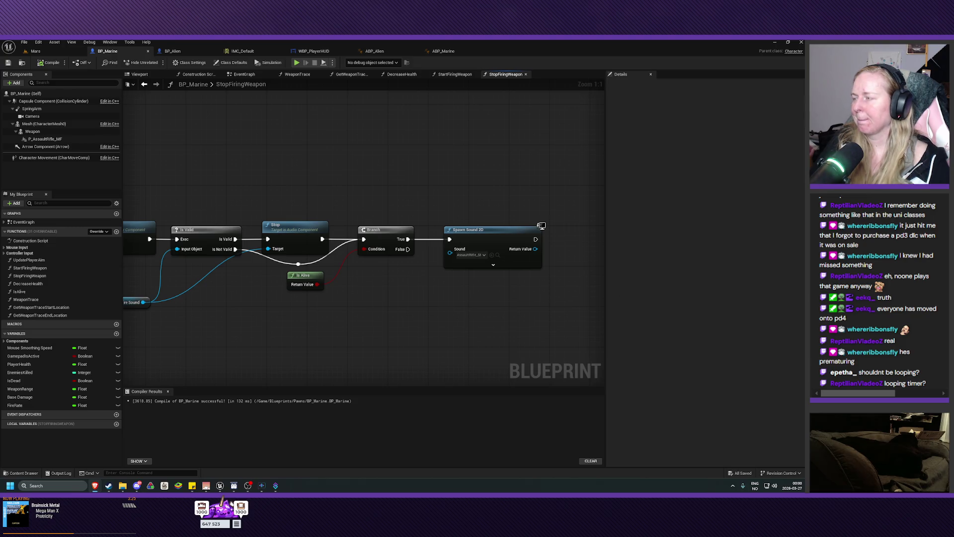
Move the Branch, Spawn Sound 2D and Is Alive nodes to the right.
{"action": "mouse_move", "coordinate": [541, 178]}
{"action": "left_mouse_down"}
{"action": "mouse_move", "coordinate": [334, 348]}
{"action": "mouse_move", "coordinate": [350, 340]}
{"action": "left_mouse_up"}
{"action": "left_click", "coordinate": [302, 278], "text": "ctrl"}
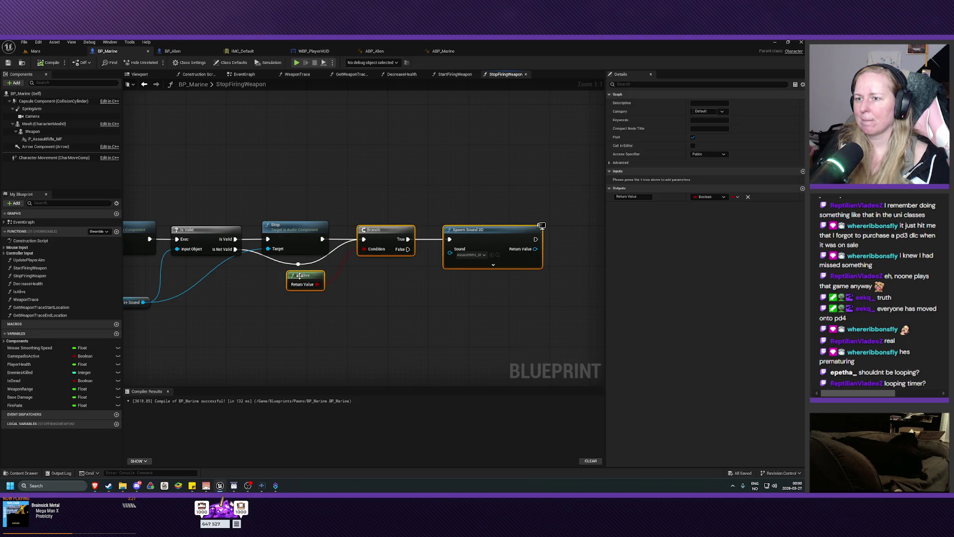
{"action": "left_click_drag", "start_coordinate": [380, 236], "coordinate": [501, 237]}
{"action": "left_click", "coordinate": [352, 281]}
Disconnect and delete the reroute knot that fed the Branch node.
{"action": "left_click", "coordinate": [298, 264], "text": "alt"}
{"action": "left_click", "coordinate": [298, 264], "text": "alt"}
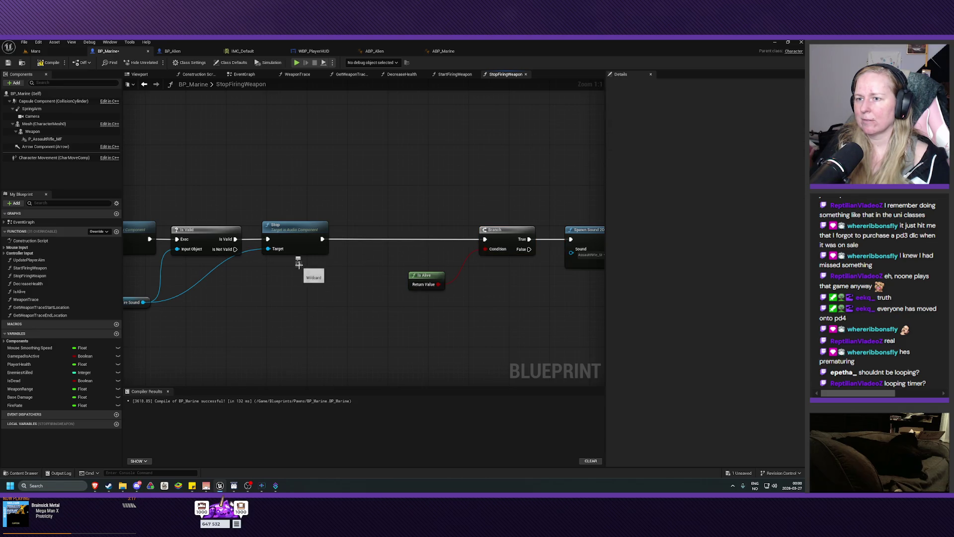
{"action": "left_click_drag", "start_coordinate": [298, 264], "coordinate": [299, 265]}
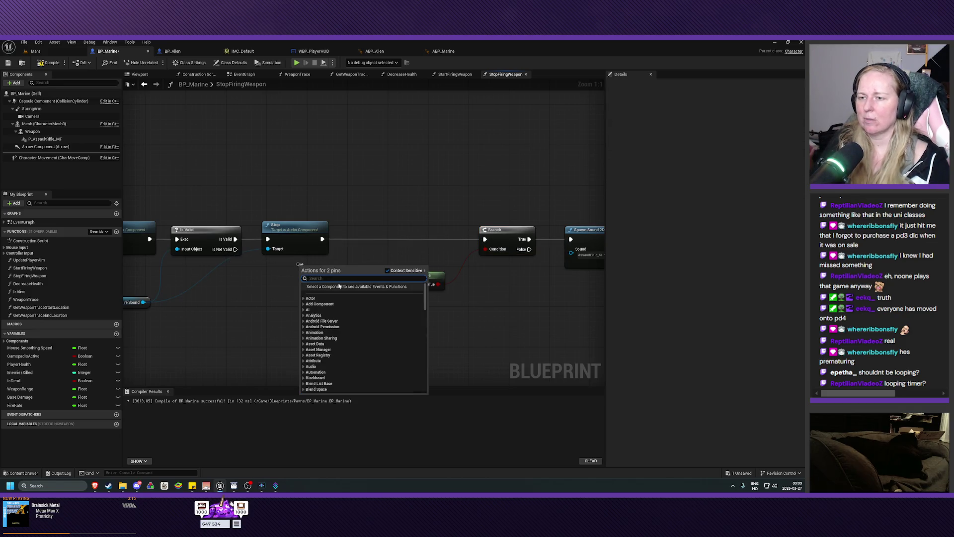
{"action": "key", "text": "Escape"}
{"action": "key", "text": "Delete"}
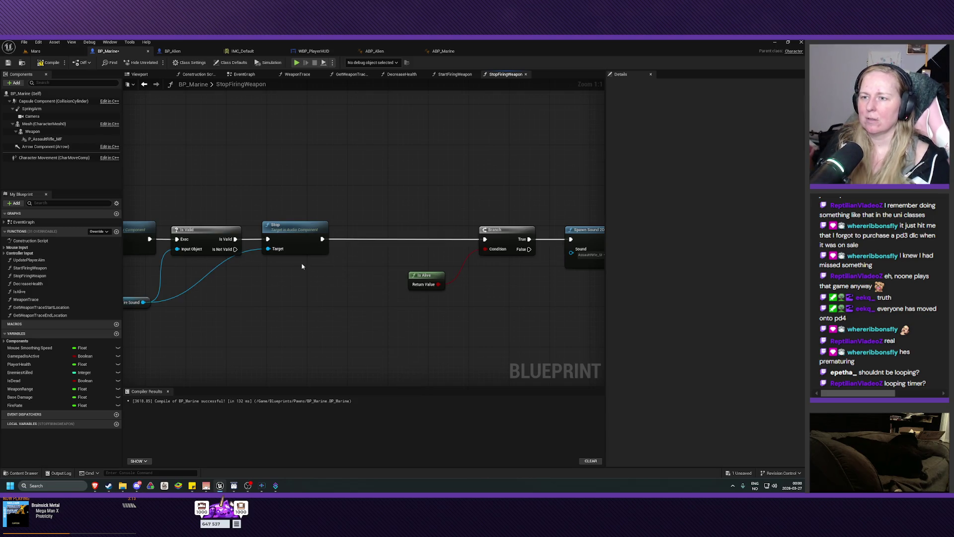
{"action": "scroll", "coordinate": [314, 293], "scroll_direction": "down", "scroll_amount": 1}
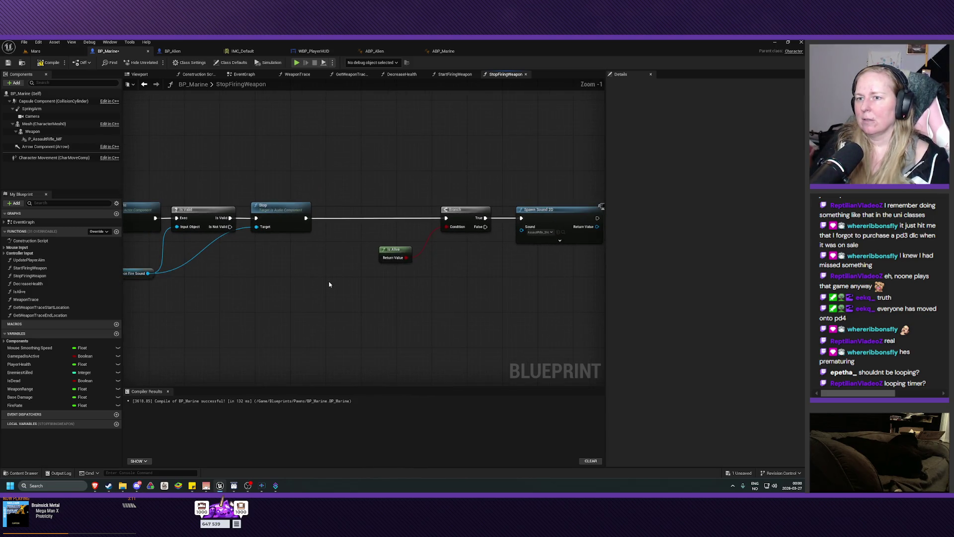
{"action": "left_click_drag", "start_coordinate": [353, 291], "coordinate": [353, 287]}
{"action": "key", "text": "alt+Tab"}
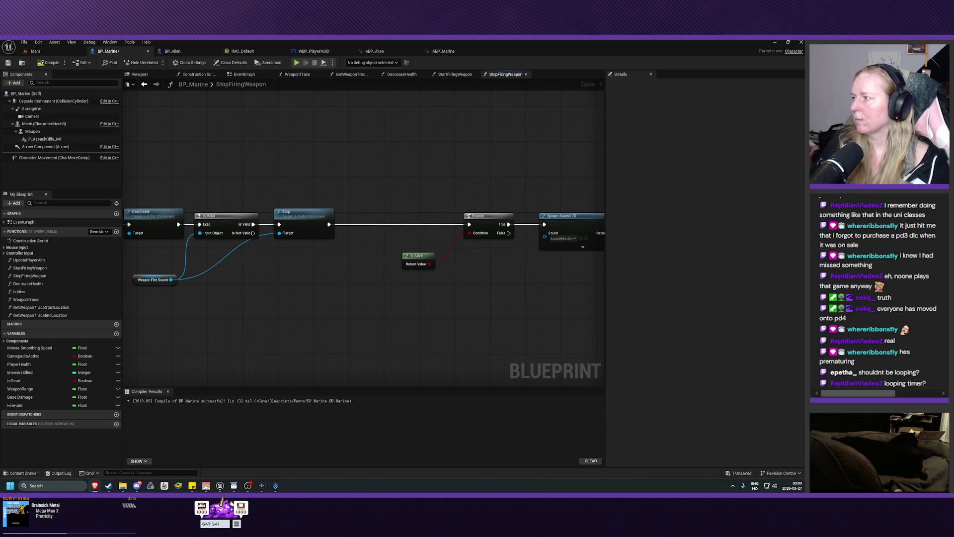
{"action": "right_click", "coordinate": [333, 264]}
Insert a Clear Timer by Function Name node between Stop and the Is Alive Branch.
{"action": "type", "text": "c"}
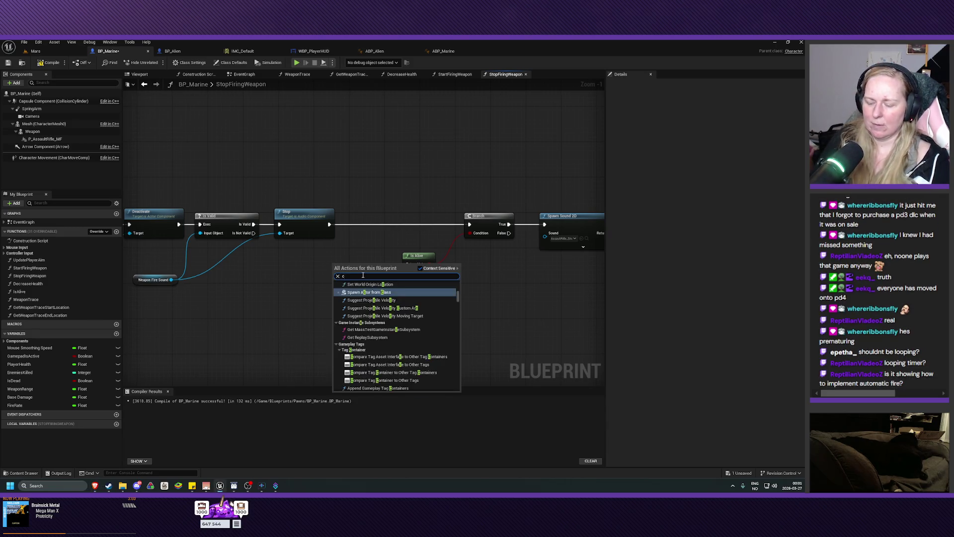
{"action": "type", "text": "lear timer b"}
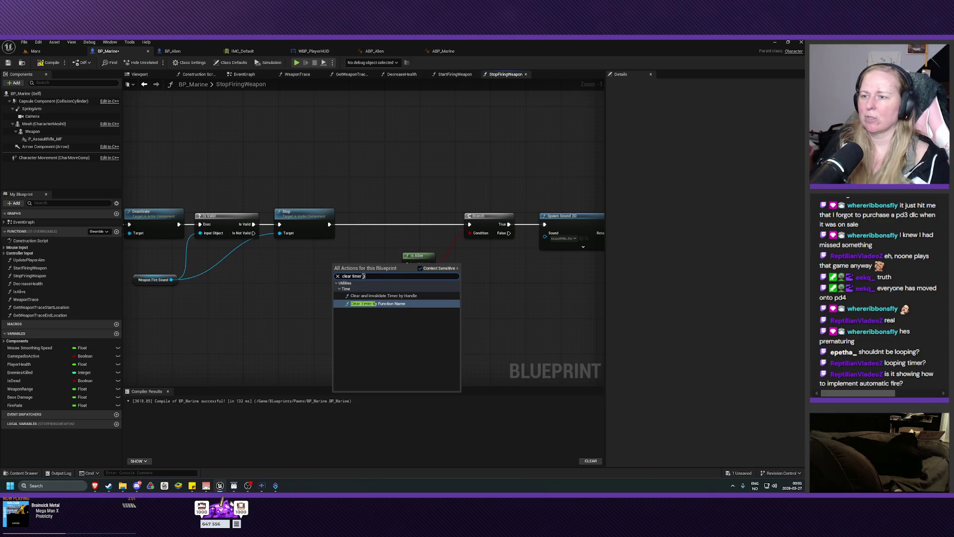
{"action": "left_click", "coordinate": [385, 304]}
{"action": "left_click_drag", "start_coordinate": [366, 268], "coordinate": [393, 215]}
{"action": "left_click", "coordinate": [329, 226], "text": "alt"}
{"action": "left_click_drag", "start_coordinate": [329, 224], "coordinate": [363, 220]}
{"action": "left_click_drag", "start_coordinate": [420, 220], "coordinate": [469, 224]}
{"action": "mouse_move", "coordinate": [393, 219]}
{"action": "left_mouse_down"}
{"action": "mouse_move", "coordinate": [393, 228]}
{"action": "mouse_move", "coordinate": [395, 221]}
{"action": "left_mouse_up"}
{"action": "mouse_move", "coordinate": [415, 256]}
{"action": "left_mouse_down"}
{"action": "mouse_move", "coordinate": [418, 271]}
{"action": "mouse_move", "coordinate": [399, 269]}
{"action": "left_mouse_up"}
Set Clear Timer to WeaponTrace, compile and save BP_Marine, and return to the Mars level.
{"action": "mouse_move", "coordinate": [499, 202]}
{"action": "left_mouse_down"}
{"action": "mouse_move", "coordinate": [567, 225]}
{"action": "mouse_move", "coordinate": [447, 188]}
{"action": "mouse_move", "coordinate": [425, 189]}
{"action": "mouse_move", "coordinate": [405, 208]}
{"action": "left_mouse_up"}
{"action": "left_click", "coordinate": [305, 298]}
{"action": "left_click_drag", "start_coordinate": [304, 298], "coordinate": [406, 304]}
{"action": "mouse_move", "coordinate": [286, 295]}
{"action": "left_mouse_down"}
{"action": "mouse_move", "coordinate": [318, 268]}
{"action": "mouse_move", "coordinate": [340, 280]}
{"action": "left_mouse_up"}
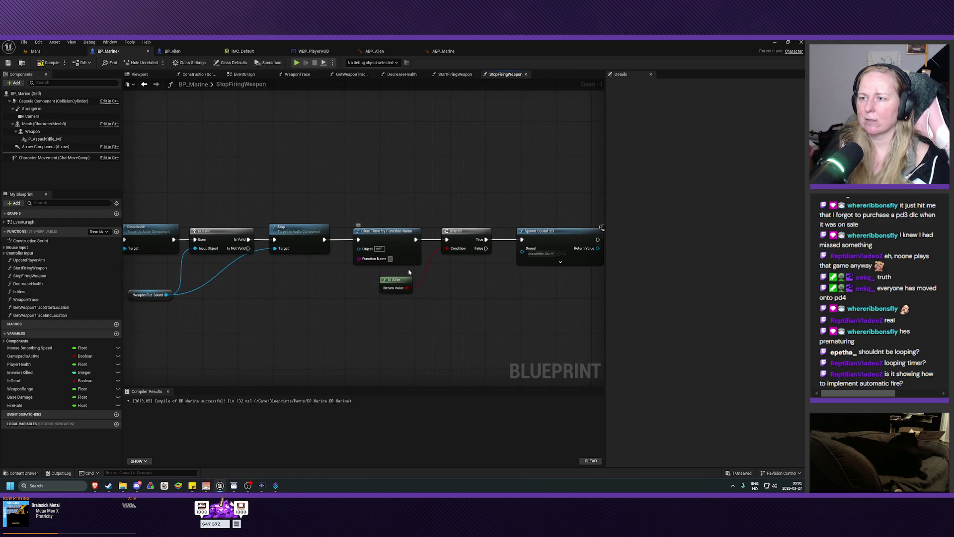
{"action": "type", "text": "WeaponTrace"}
{"action": "key", "text": "Return"}
{"action": "left_click", "coordinate": [49, 62]}
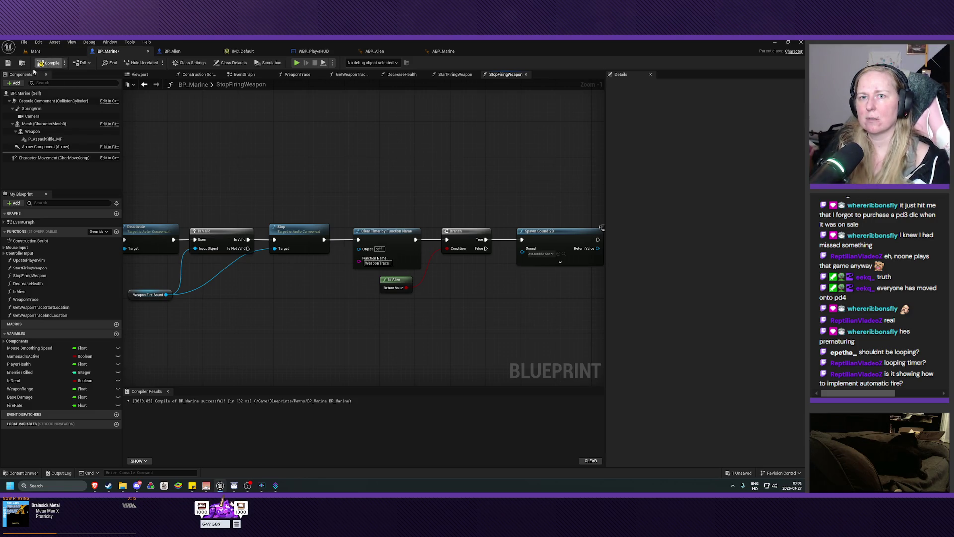
{"action": "left_click", "coordinate": [8, 62]}
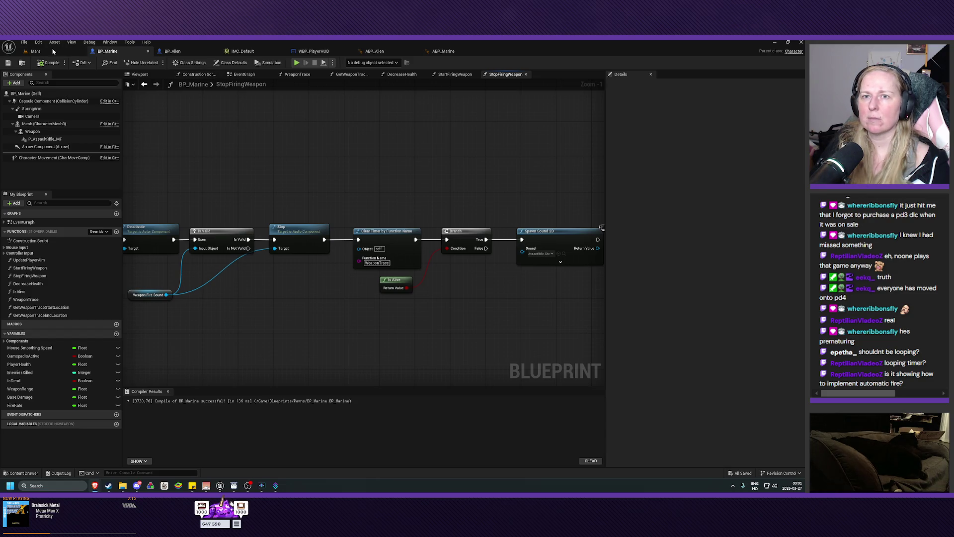
{"action": "left_click", "coordinate": [35, 51]}
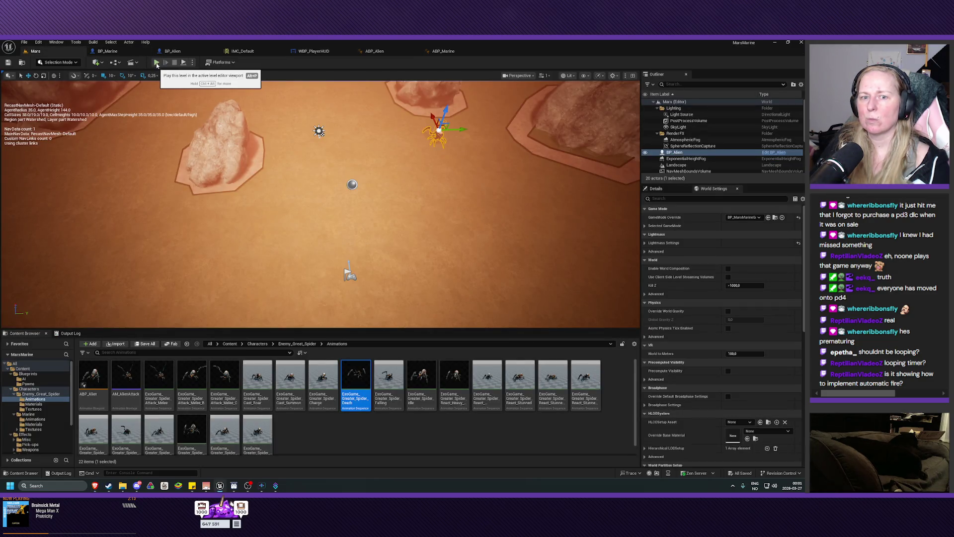
Playtest the level, walking the marine with WASD and firing sweeps of shots, then switch to BP_Alien.
{"action": "left_click", "coordinate": [156, 62]}
{"action": "key", "text": "w"}
{"action": "left_click", "coordinate": [419, 138]}
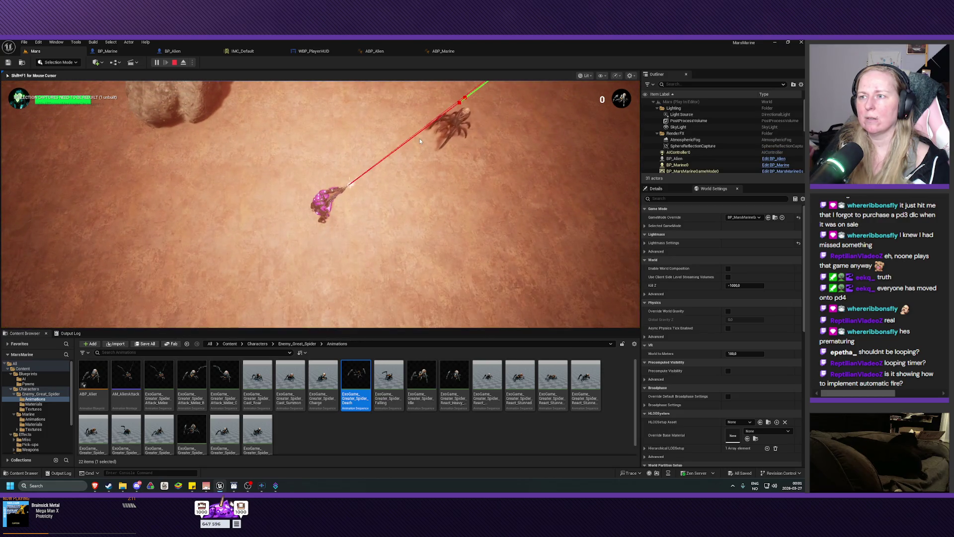
{"action": "mouse_move", "coordinate": [419, 138]}
{"action": "left_mouse_down"}
{"action": "mouse_move", "coordinate": [356, 153]}
{"action": "mouse_move", "coordinate": [395, 160]}
{"action": "mouse_move", "coordinate": [434, 189]}
{"action": "mouse_move", "coordinate": [447, 124]}
{"action": "mouse_move", "coordinate": [264, 216]}
{"action": "mouse_move", "coordinate": [298, 124]}
{"action": "mouse_move", "coordinate": [478, 178]}
{"action": "mouse_move", "coordinate": [354, 215]}
{"action": "left_mouse_up"}
{"action": "key", "text": "s"}
{"action": "key", "text": "w"}
{"action": "key", "text": "s"}
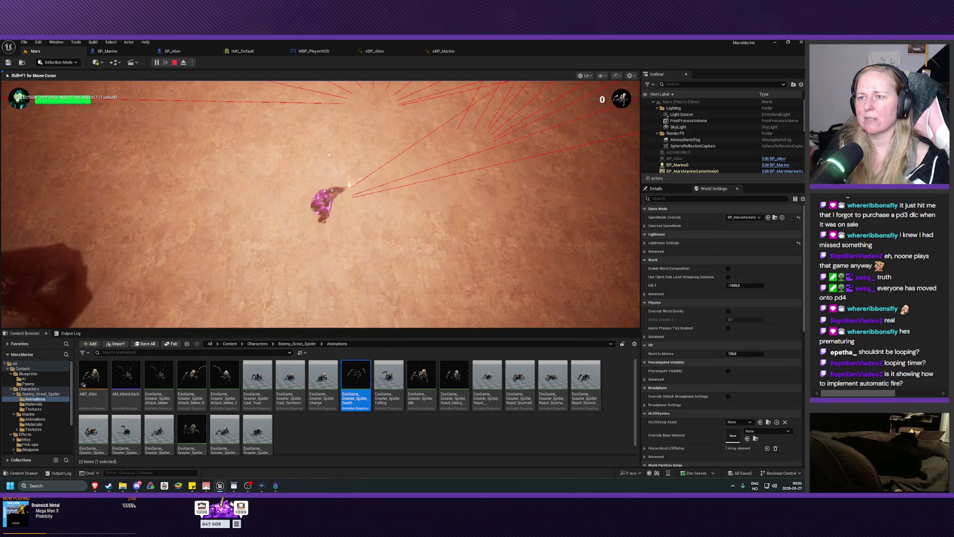
{"action": "left_click_drag", "start_coordinate": [256, 257], "coordinate": [328, 212]}
{"action": "key", "text": "d"}
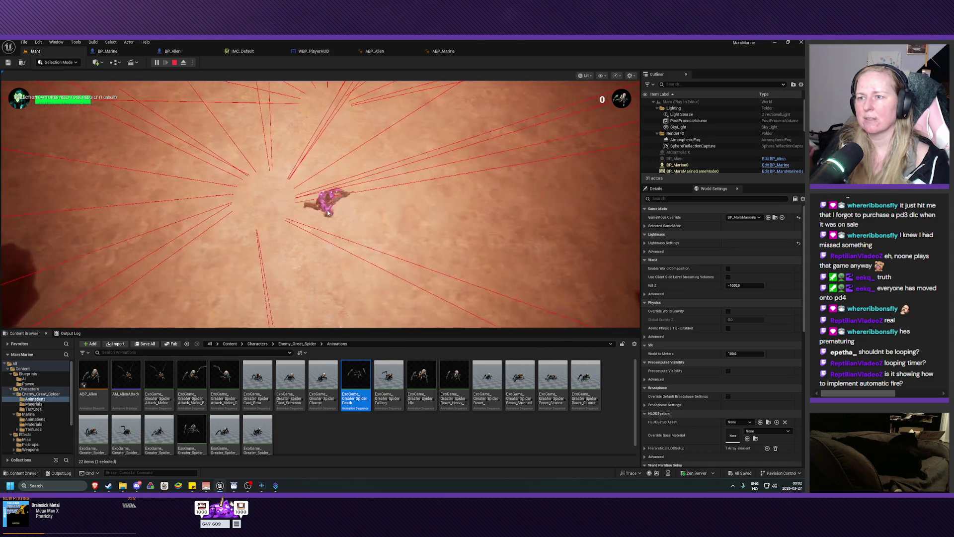
{"action": "key", "text": "Escape"}
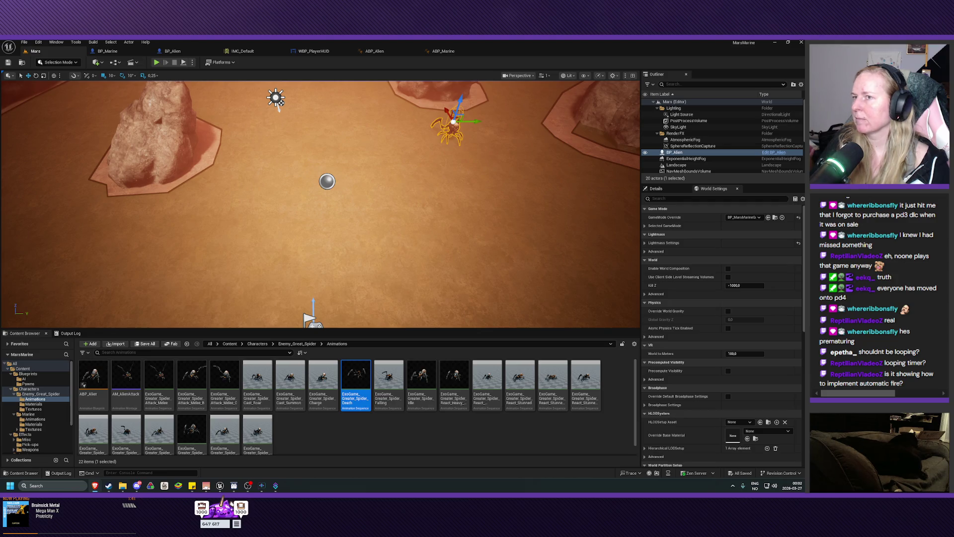
{"action": "key", "text": "alt+Tab"}
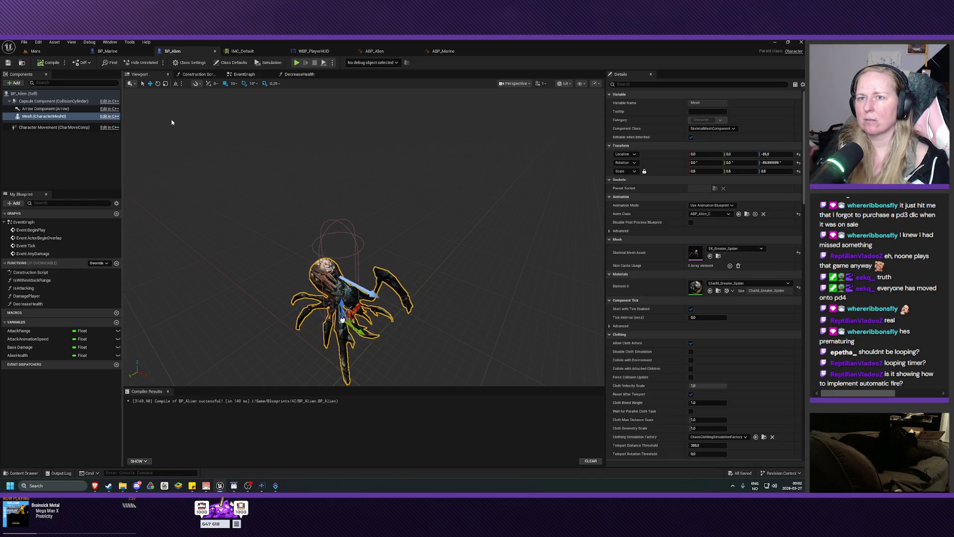
Add a Boolean variable named IsDead to BP_Alien.
{"action": "left_click", "coordinate": [244, 74]}
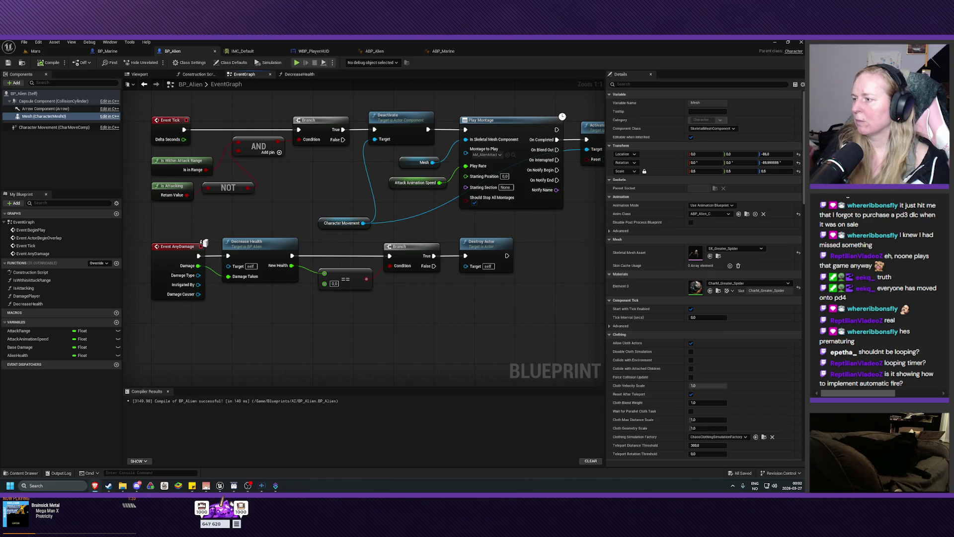
{"action": "left_click", "coordinate": [116, 322]}
{"action": "type", "text": "IsDea"}
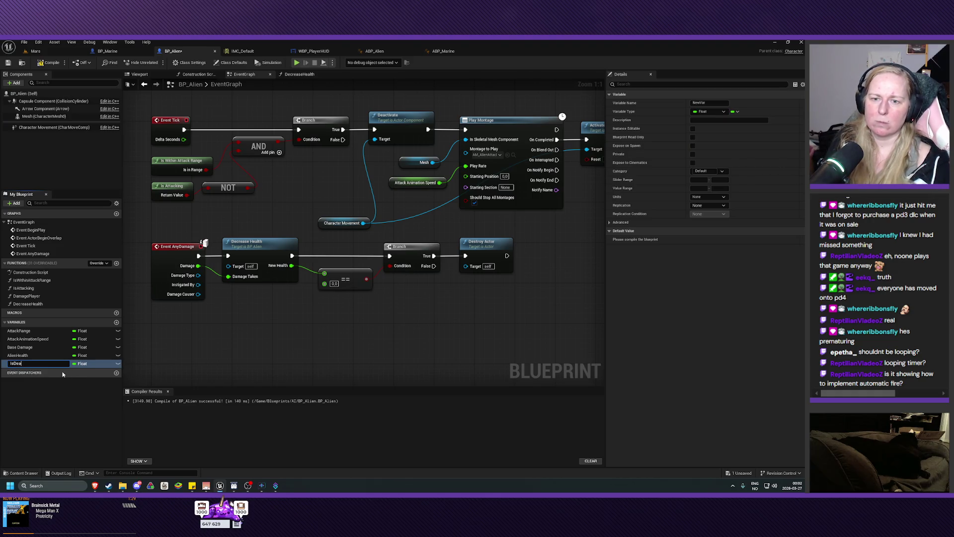
{"action": "key", "text": "Return"}
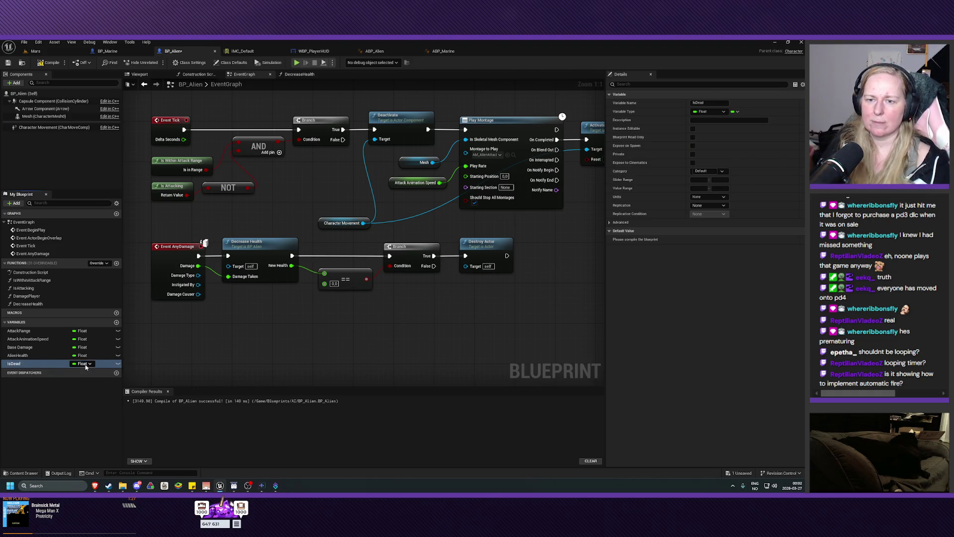
{"action": "left_click", "coordinate": [82, 363]}
{"action": "left_click", "coordinate": [90, 244]}
Compile and save BP_Alien, then add a new function.
{"action": "mouse_move", "coordinate": [298, 323]}
{"action": "left_mouse_down"}
{"action": "mouse_move", "coordinate": [317, 294]}
{"action": "mouse_move", "coordinate": [300, 333]}
{"action": "left_mouse_up"}
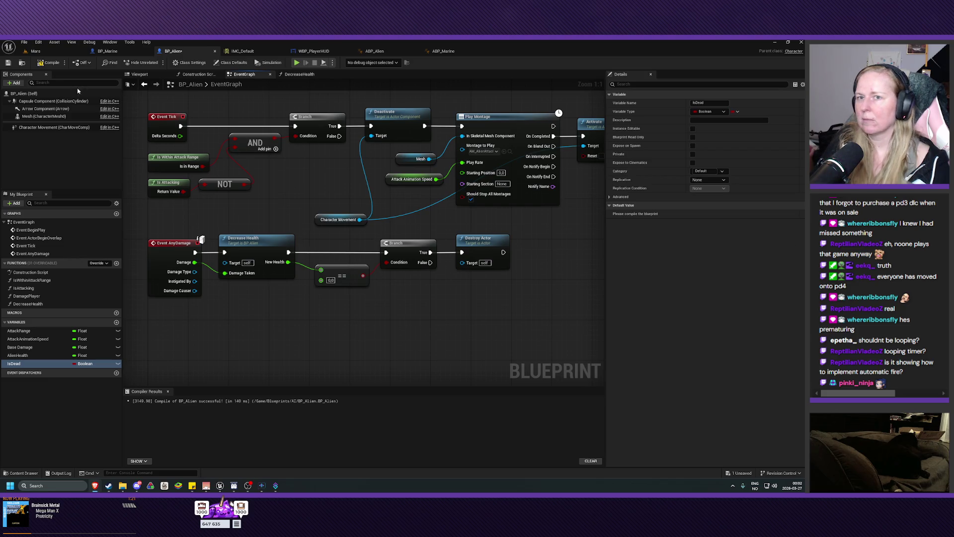
{"action": "left_click", "coordinate": [9, 62]}
{"action": "left_click", "coordinate": [49, 62]}
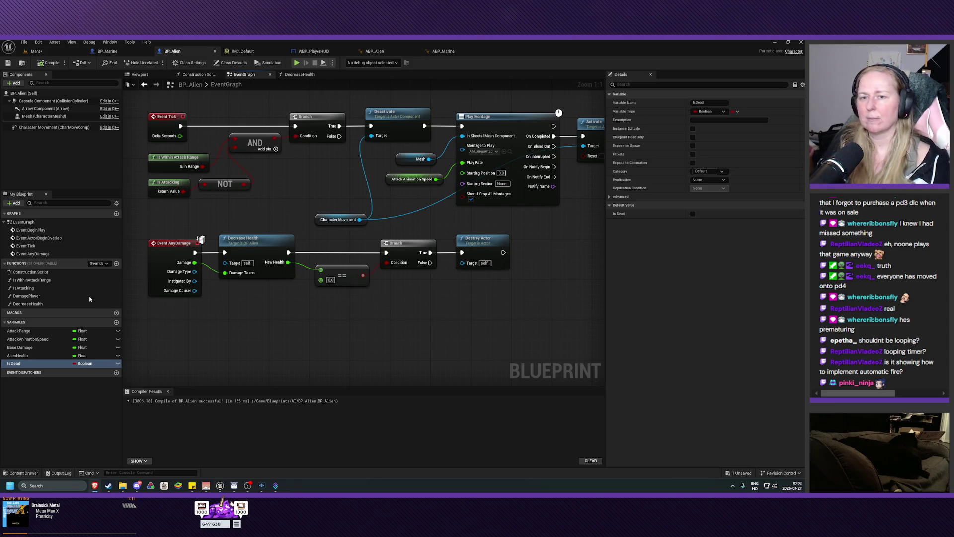
{"action": "left_click", "coordinate": [117, 263]}
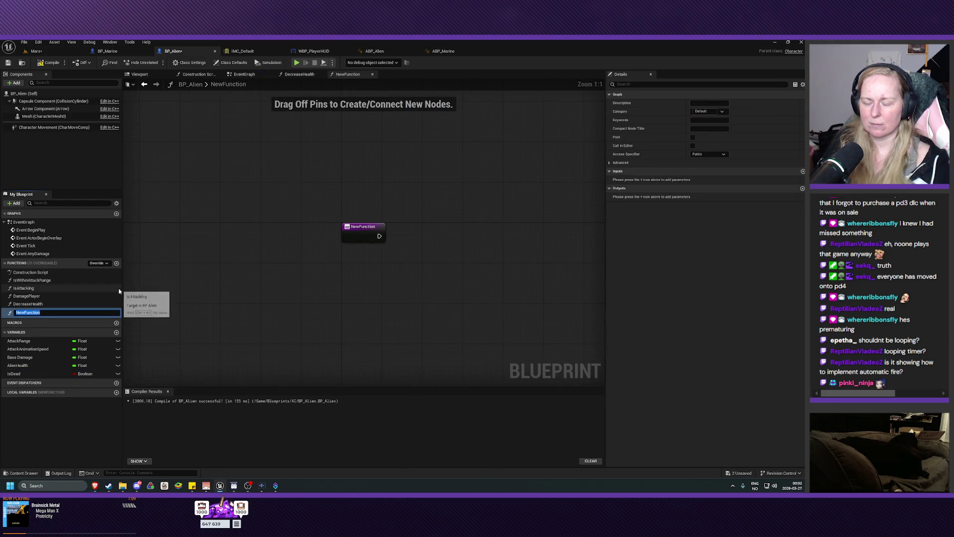
Name the new function KillAI and return to the alien's Event Graph.
{"action": "type", "text": "KillAI"}
{"action": "key", "text": "Return"}
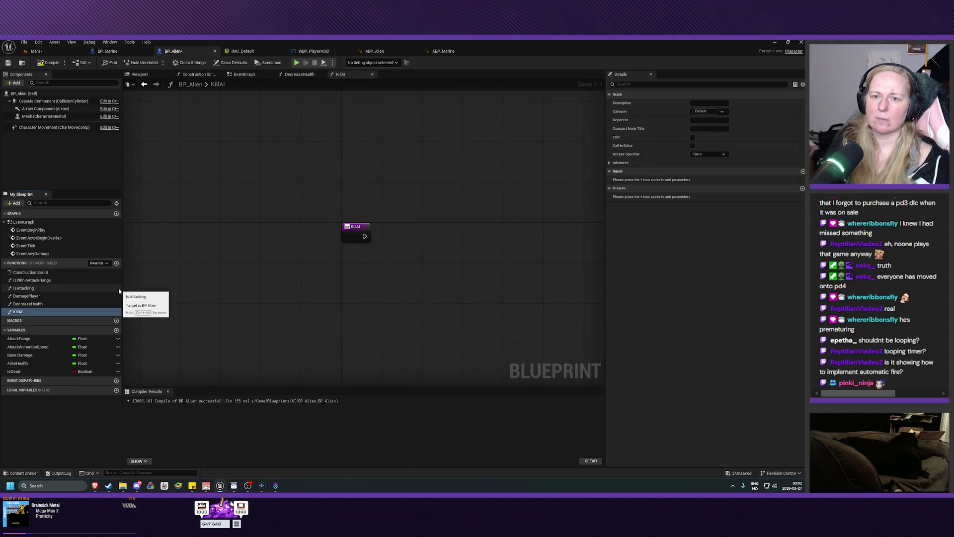
{"action": "left_click_drag", "start_coordinate": [347, 285], "coordinate": [325, 279]}
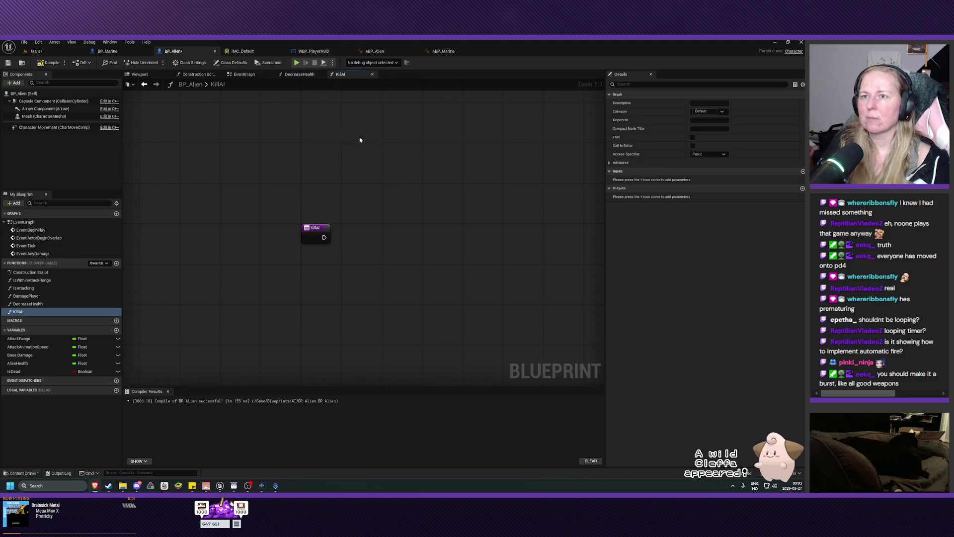
{"action": "left_click", "coordinate": [244, 74]}
Insert a Kill AI call between the Branch's True output and Destroy Actor.
{"action": "left_click_drag", "start_coordinate": [445, 303], "coordinate": [332, 297]}
{"action": "left_click", "coordinate": [463, 242]}
{"action": "left_click_drag", "start_coordinate": [463, 242], "coordinate": [473, 242]}
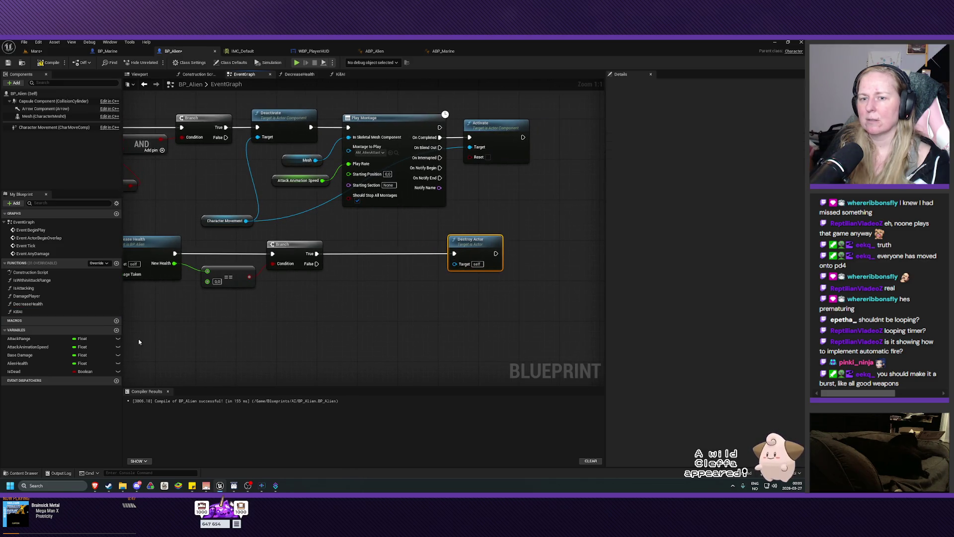
{"action": "left_click", "coordinate": [15, 371]}
{"action": "mouse_move", "coordinate": [18, 311]}
{"action": "left_mouse_down"}
{"action": "mouse_move", "coordinate": [389, 279]}
{"action": "mouse_move", "coordinate": [377, 253]}
{"action": "mouse_move", "coordinate": [363, 249]}
{"action": "mouse_move", "coordinate": [342, 265]}
{"action": "mouse_move", "coordinate": [317, 254]}
{"action": "left_mouse_up"}
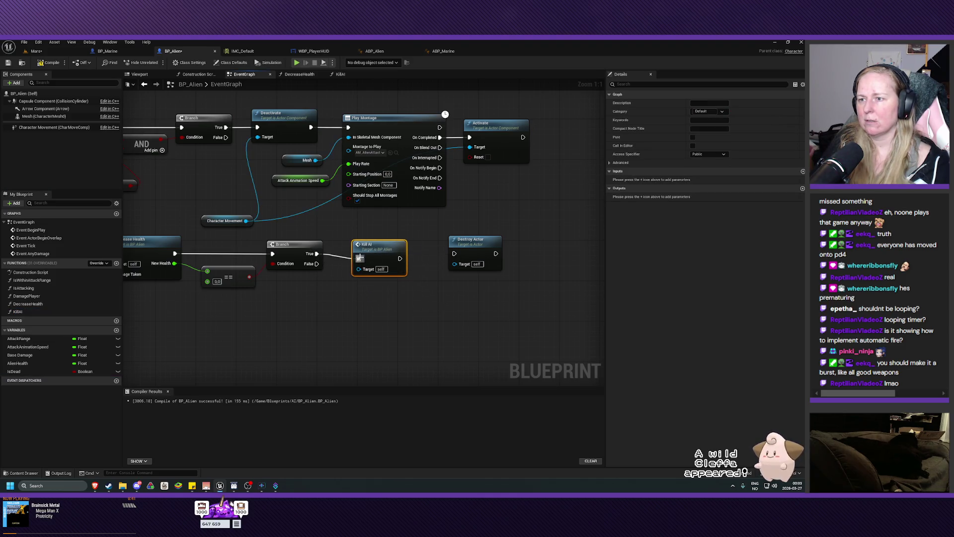
{"action": "left_click_drag", "start_coordinate": [400, 258], "coordinate": [454, 253]}
{"action": "left_click_drag", "start_coordinate": [375, 249], "coordinate": [371, 243]}
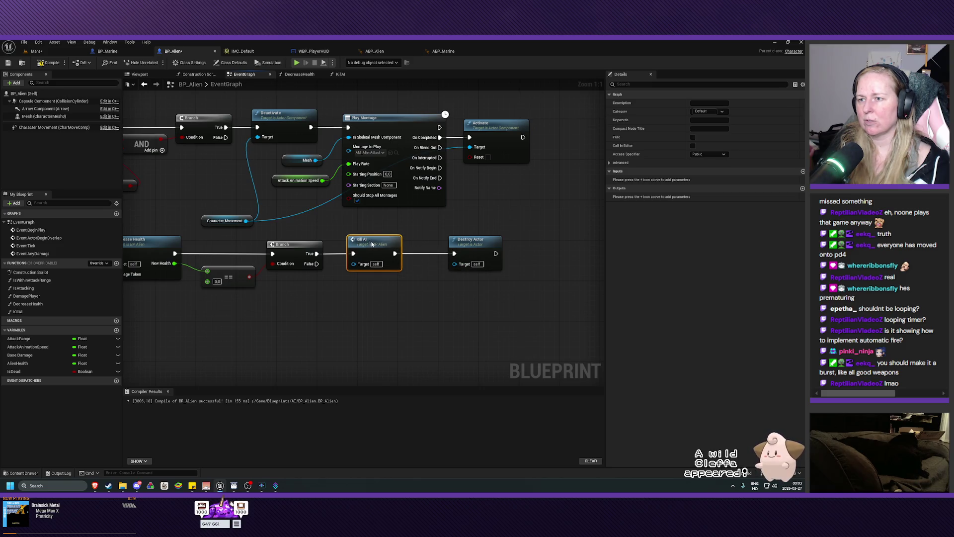
{"action": "left_click_drag", "start_coordinate": [477, 242], "coordinate": [456, 242]}
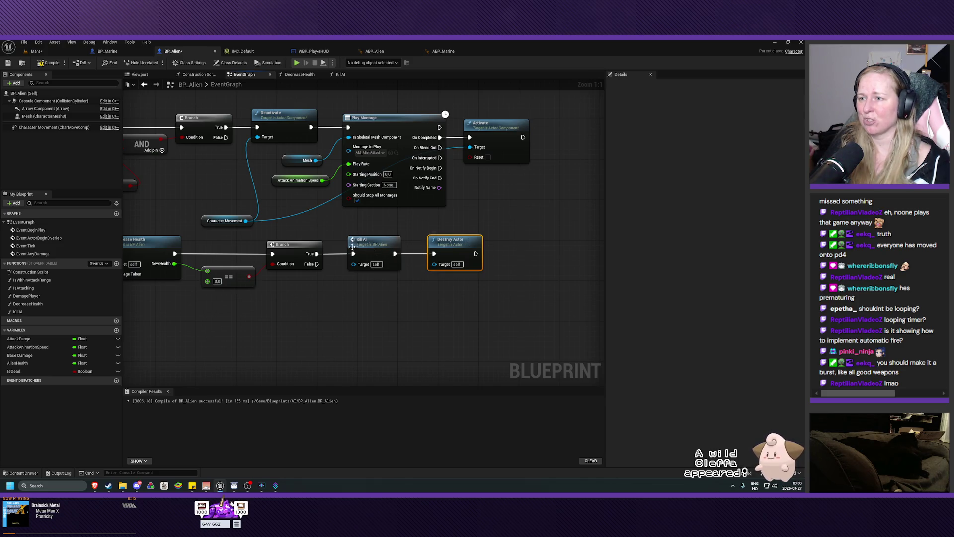
Compile and save BP_Alien, then open the KillAI function graph.
{"action": "left_click", "coordinate": [48, 62]}
{"action": "left_click", "coordinate": [8, 63]}
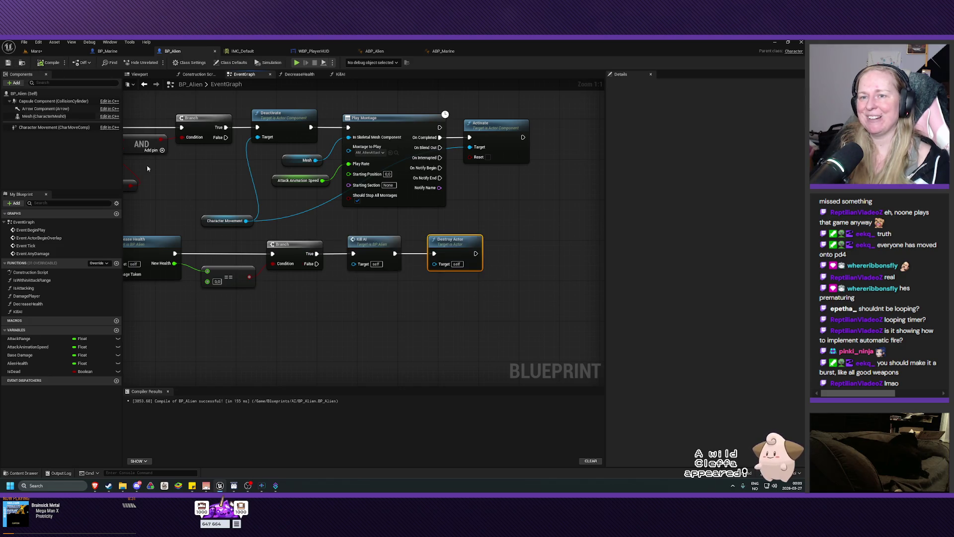
{"action": "left_click_drag", "start_coordinate": [409, 309], "coordinate": [386, 308]}
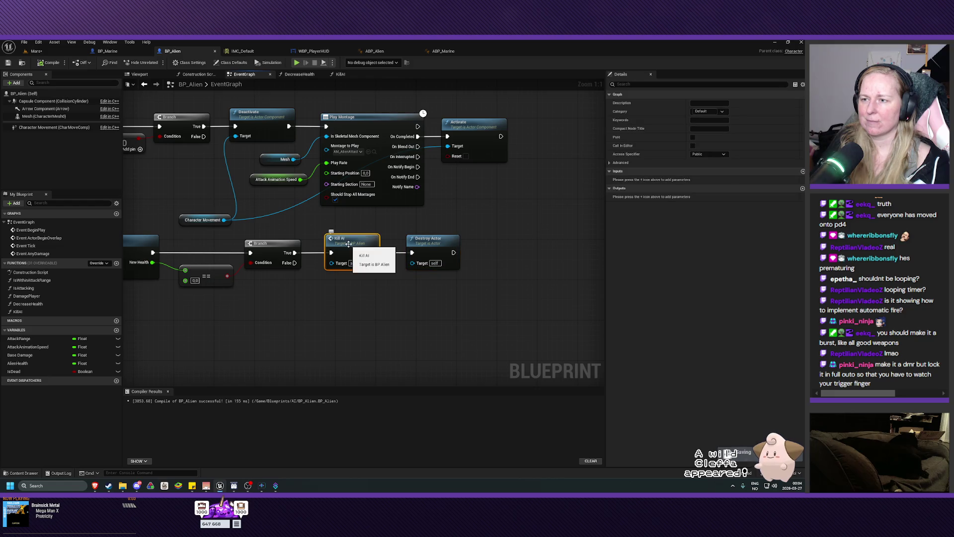
{"action": "double_click", "coordinate": [349, 244]}
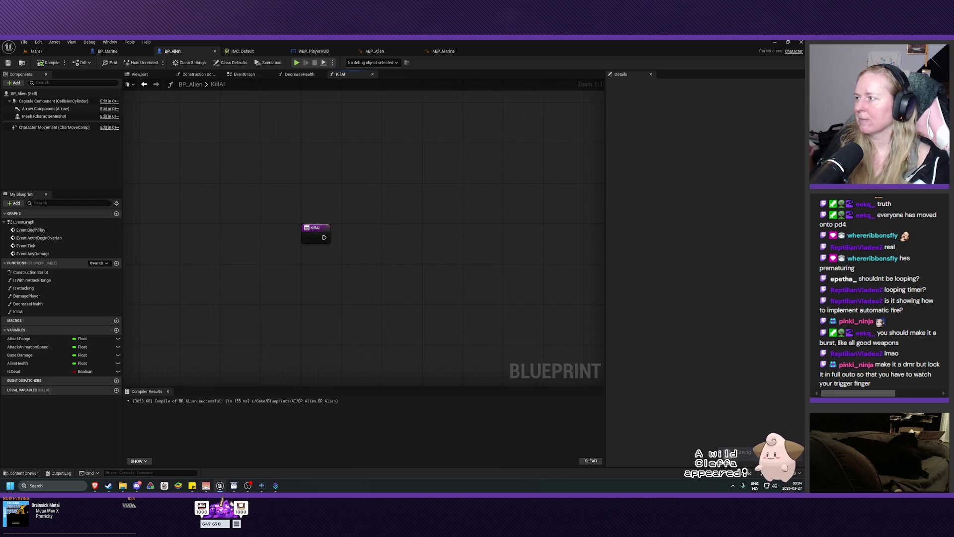
Add a SET Is Dead node with Is Dead ticked after KillAI's entry, then compile and save.
{"action": "mouse_move", "coordinate": [14, 371]}
{"action": "left_mouse_down"}
{"action": "mouse_move", "coordinate": [318, 282]}
{"action": "mouse_move", "coordinate": [369, 237]}
{"action": "mouse_move", "coordinate": [338, 243]}
{"action": "mouse_move", "coordinate": [348, 237]}
{"action": "left_mouse_up"}
{"action": "left_click", "coordinate": [333, 304]}
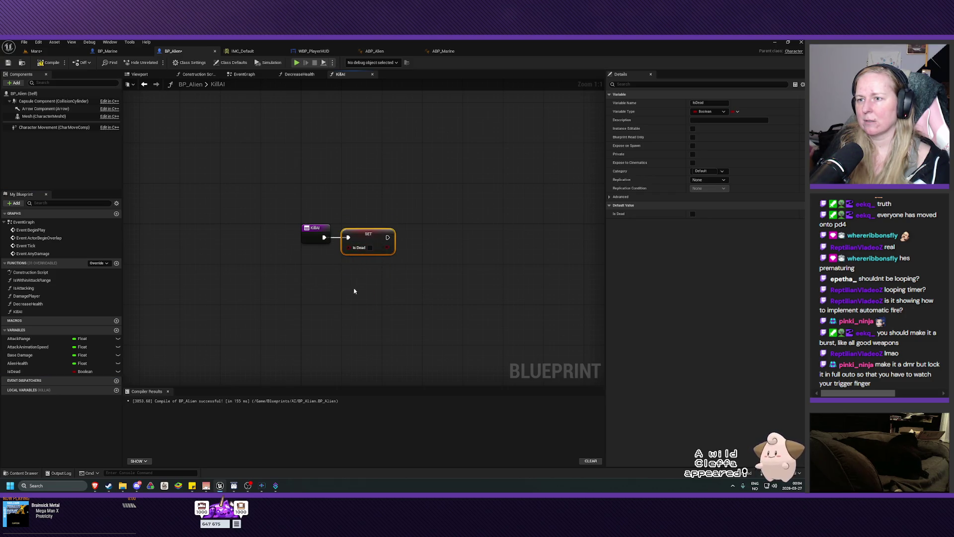
{"action": "left_click", "coordinate": [370, 247]}
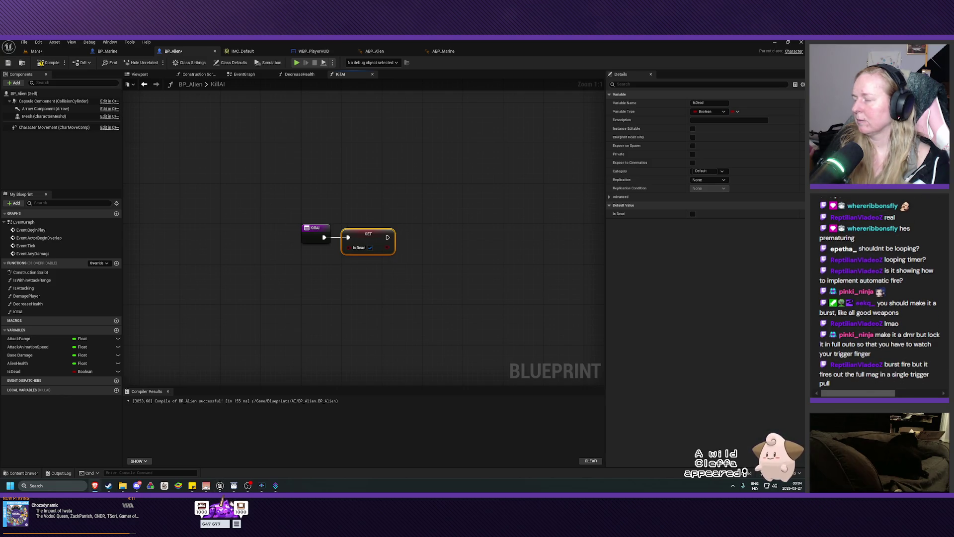
{"action": "left_click", "coordinate": [48, 62]}
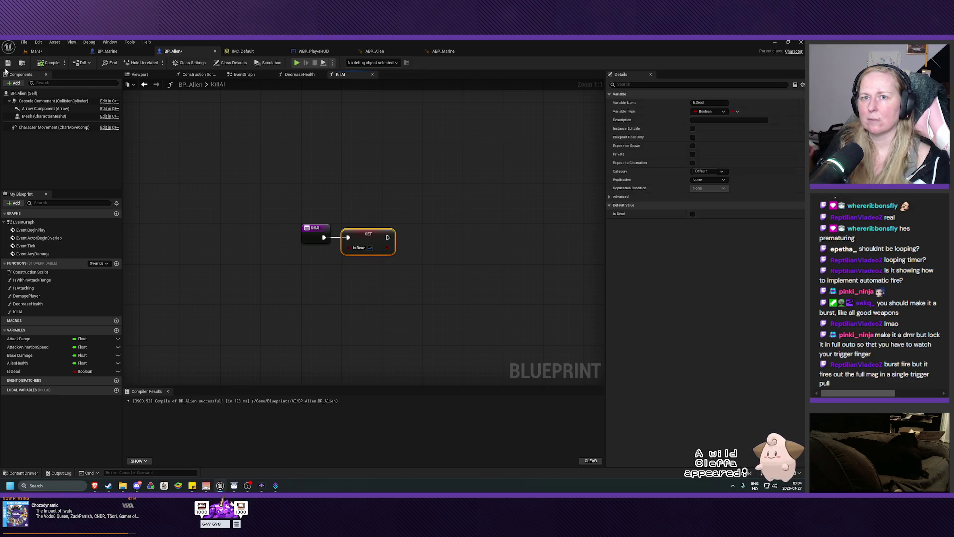
{"action": "key", "text": "ctrl+s"}
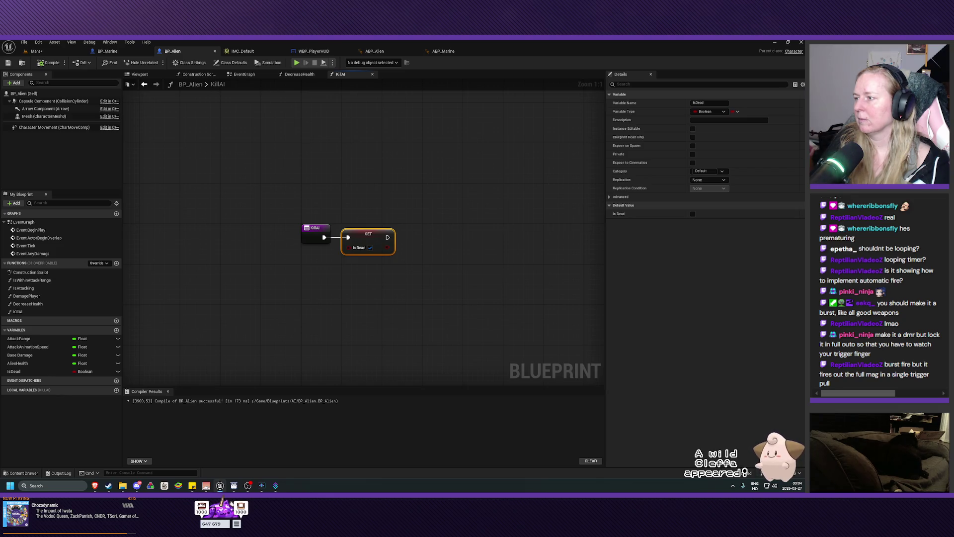
{"action": "key", "text": "alt+Tab"}
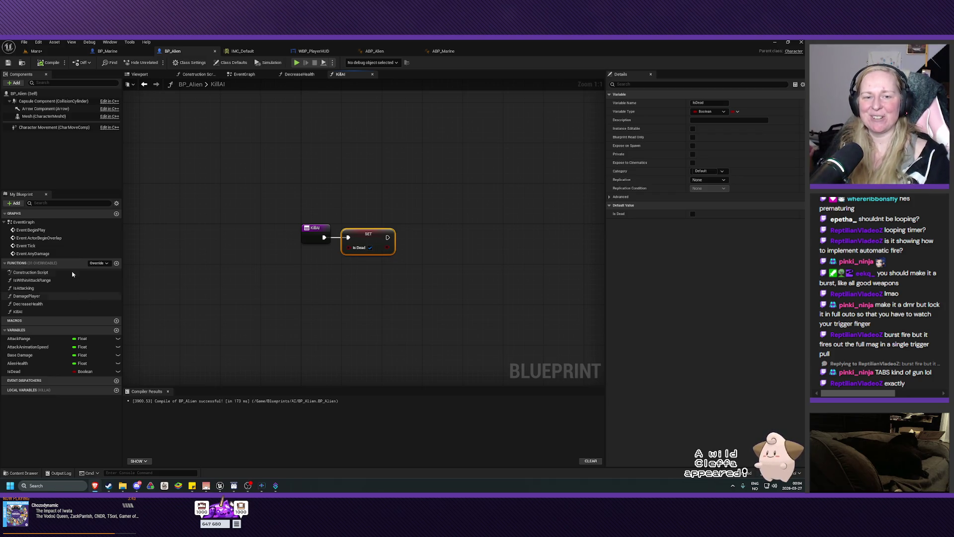
{"action": "left_click_drag", "start_coordinate": [315, 293], "coordinate": [297, 300]}
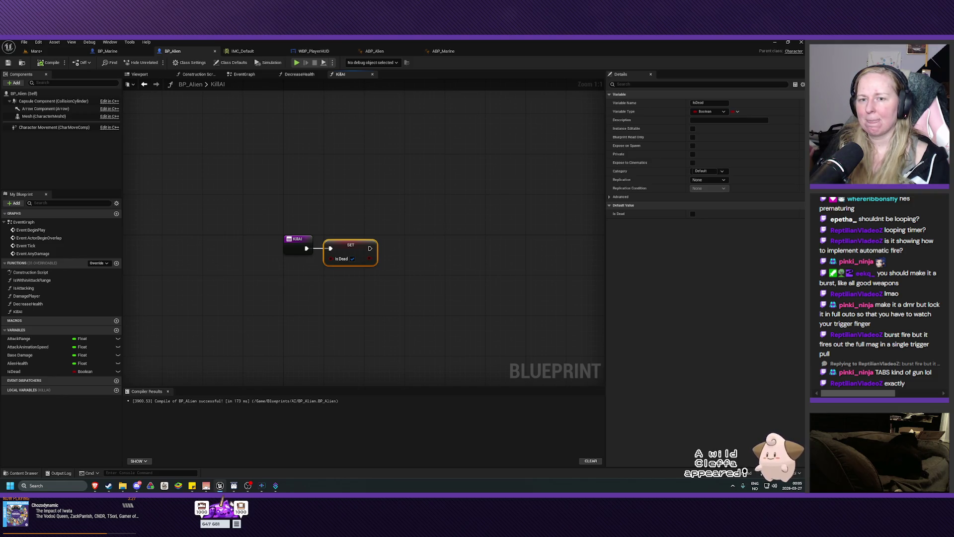
Return to BP_Alien's Event Graph and bring the Event Tick and damage logic into view.
{"action": "left_click", "coordinate": [44, 290]}
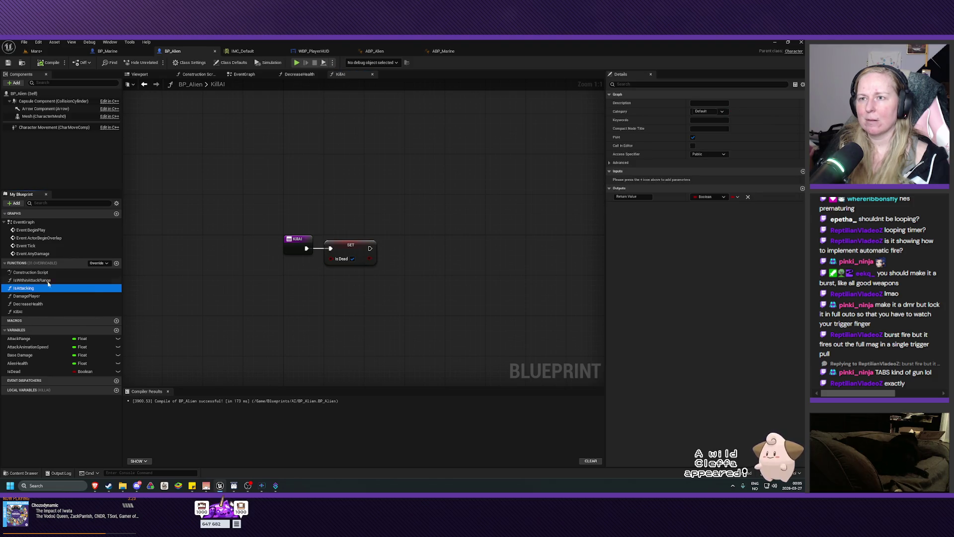
{"action": "left_click", "coordinate": [238, 76]}
{"action": "mouse_move", "coordinate": [313, 290]}
{"action": "left_mouse_down"}
{"action": "mouse_move", "coordinate": [307, 321]}
{"action": "mouse_move", "coordinate": [495, 370]}
{"action": "mouse_move", "coordinate": [557, 370]}
{"action": "mouse_move", "coordinate": [596, 307]}
{"action": "mouse_move", "coordinate": [588, 280]}
{"action": "mouse_move", "coordinate": [479, 338]}
{"action": "left_mouse_up"}
{"action": "mouse_move", "coordinate": [370, 243]}
{"action": "left_mouse_down"}
{"action": "mouse_move", "coordinate": [282, 264]}
{"action": "mouse_move", "coordinate": [222, 255]}
{"action": "mouse_move", "coordinate": [333, 247]}
{"action": "mouse_move", "coordinate": [332, 181]}
{"action": "left_mouse_up"}
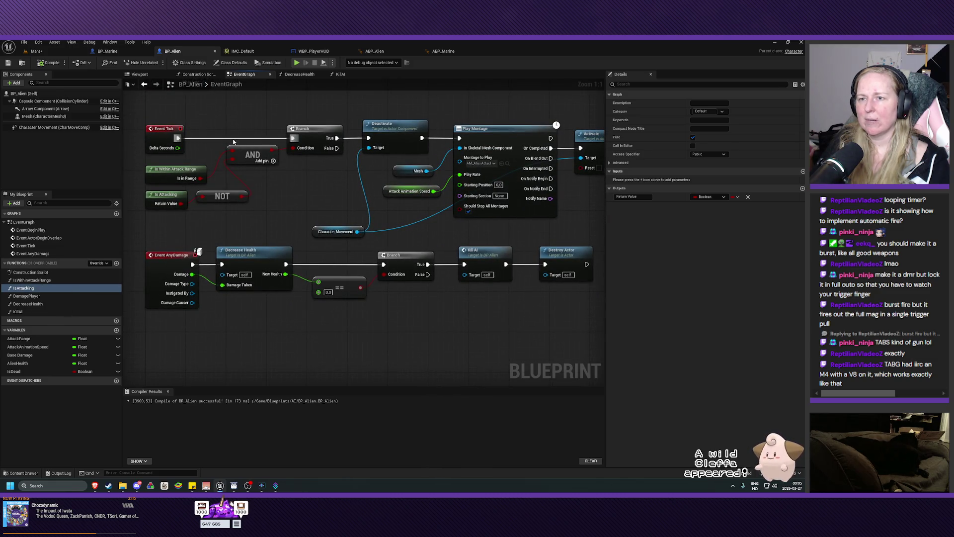
{"action": "left_click_drag", "start_coordinate": [252, 123], "coordinate": [304, 178]}
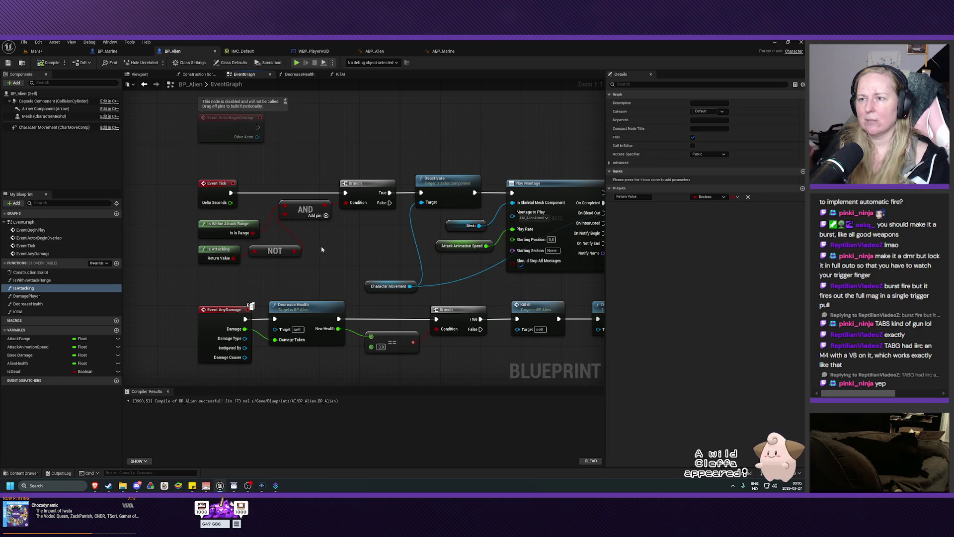
{"action": "left_click_drag", "start_coordinate": [367, 242], "coordinate": [287, 278]}
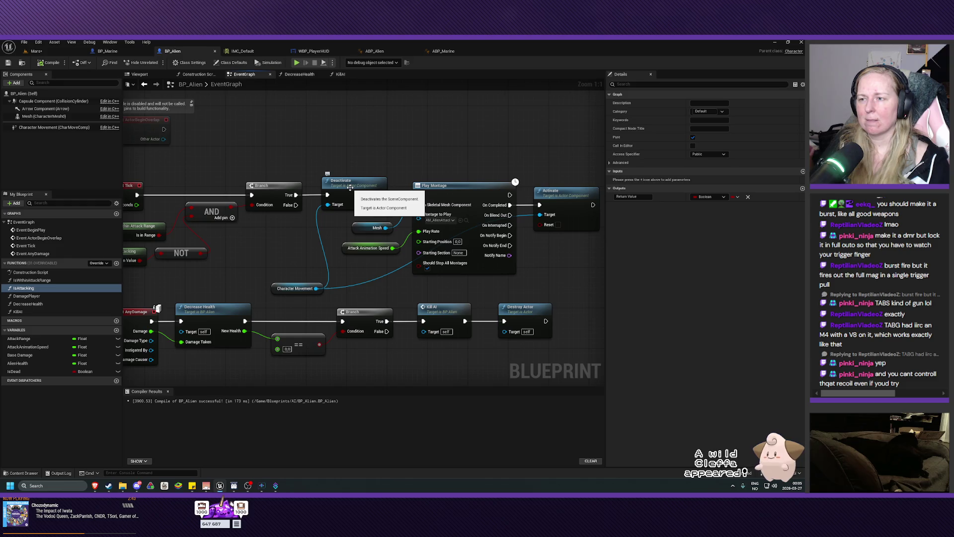
{"action": "left_click_drag", "start_coordinate": [350, 187], "coordinate": [276, 166]}
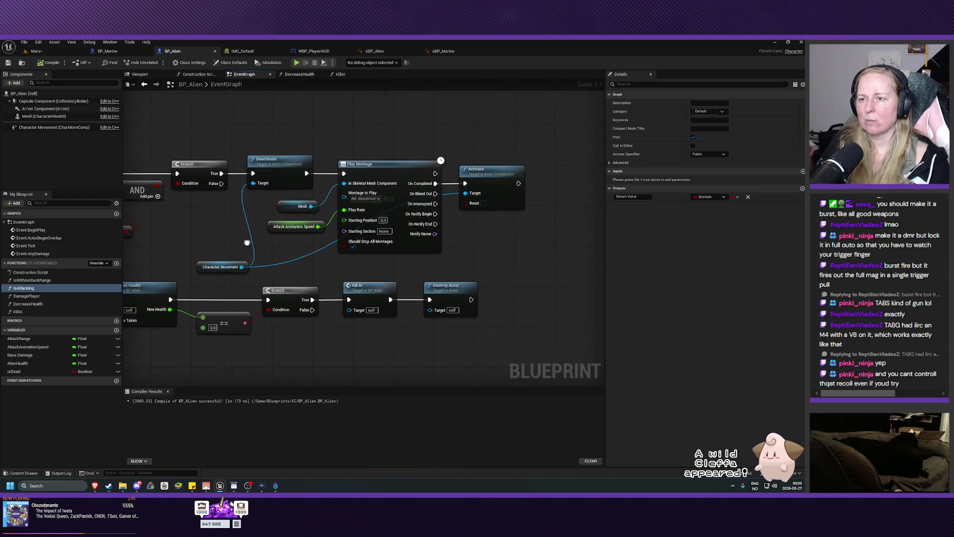
Duplicate Character Movement, putting one copy beside Deactivate and the other below Play Montage.
{"action": "left_click", "coordinate": [217, 268]}
{"action": "key", "text": "ctrl+w"}
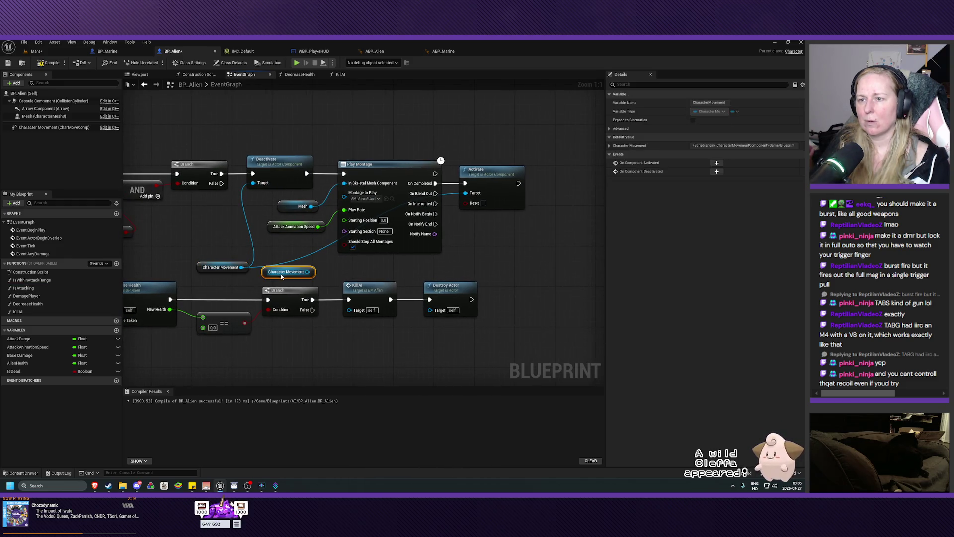
{"action": "mouse_move", "coordinate": [286, 275]}
{"action": "left_mouse_down"}
{"action": "mouse_move", "coordinate": [428, 232]}
{"action": "mouse_move", "coordinate": [470, 194]}
{"action": "left_mouse_up"}
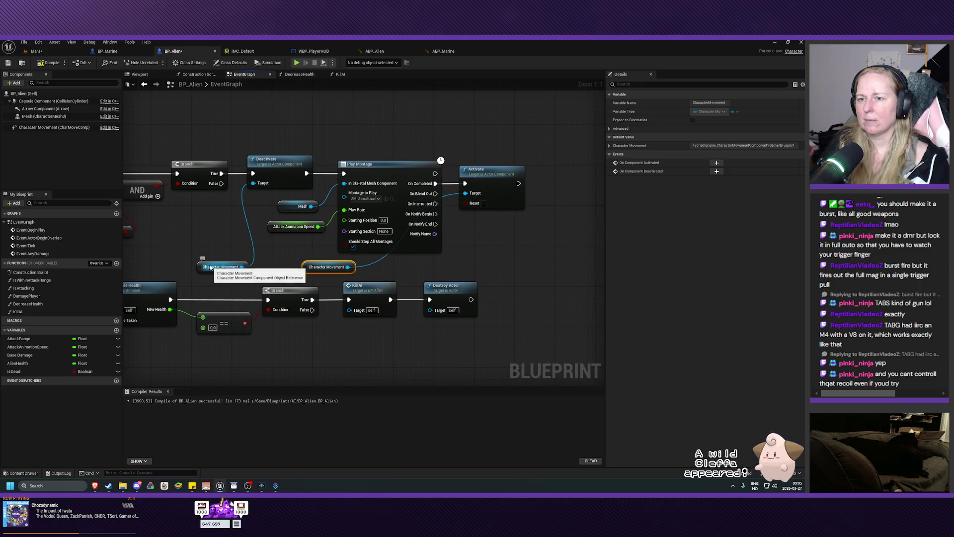
{"action": "mouse_move", "coordinate": [211, 267]}
{"action": "left_mouse_down"}
{"action": "mouse_move", "coordinate": [212, 209]}
{"action": "mouse_move", "coordinate": [201, 209]}
{"action": "left_mouse_up"}
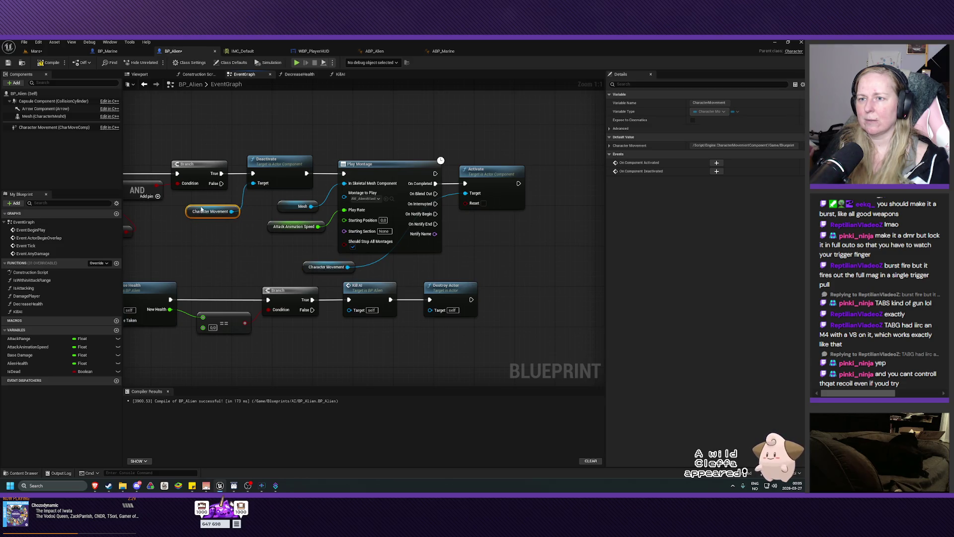
{"action": "left_click_drag", "start_coordinate": [212, 256], "coordinate": [246, 243]}
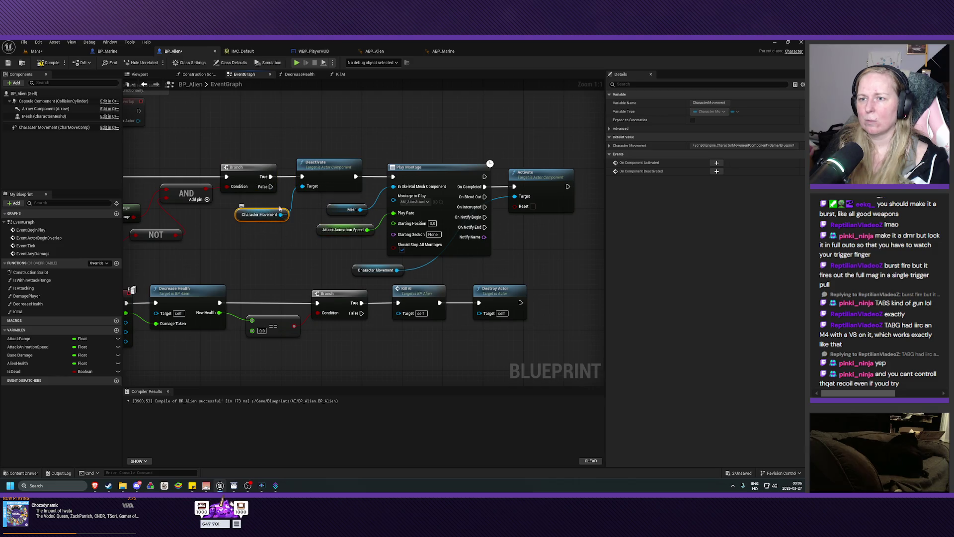
{"action": "left_click", "coordinate": [325, 177]}
{"action": "right_click", "coordinate": [332, 185]}
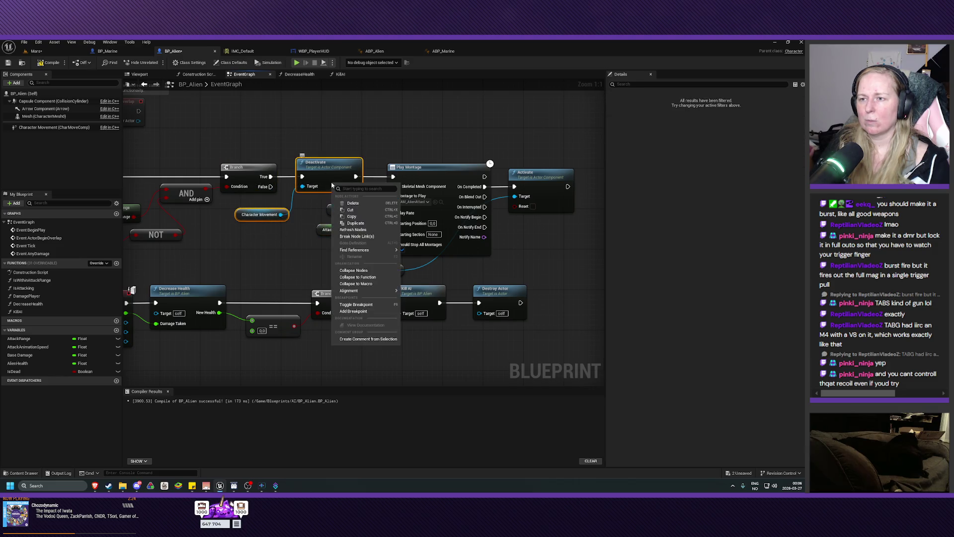
Collapse the Deactivate node into a new function named DeactivateAIMovement.
{"action": "left_click", "coordinate": [357, 276]}
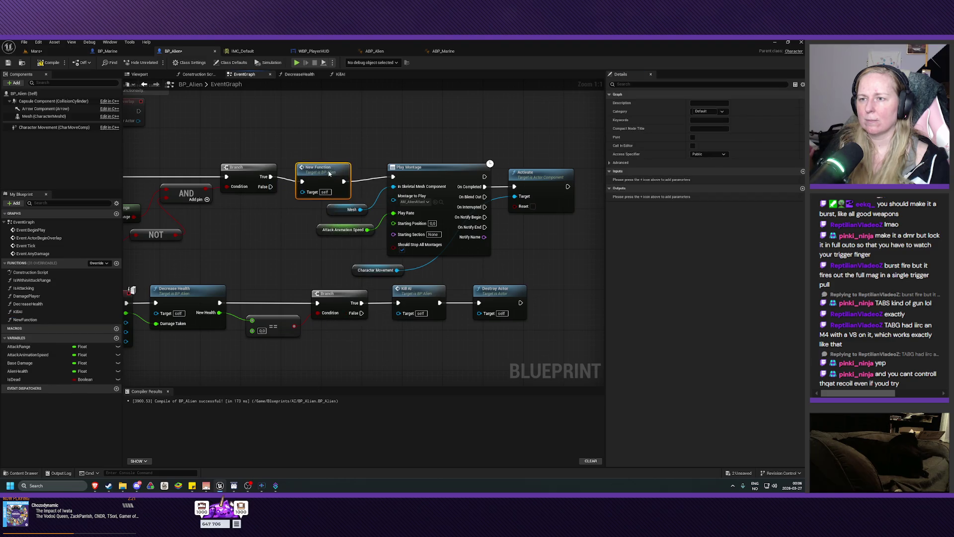
{"action": "left_click_drag", "start_coordinate": [328, 171], "coordinate": [327, 166]}
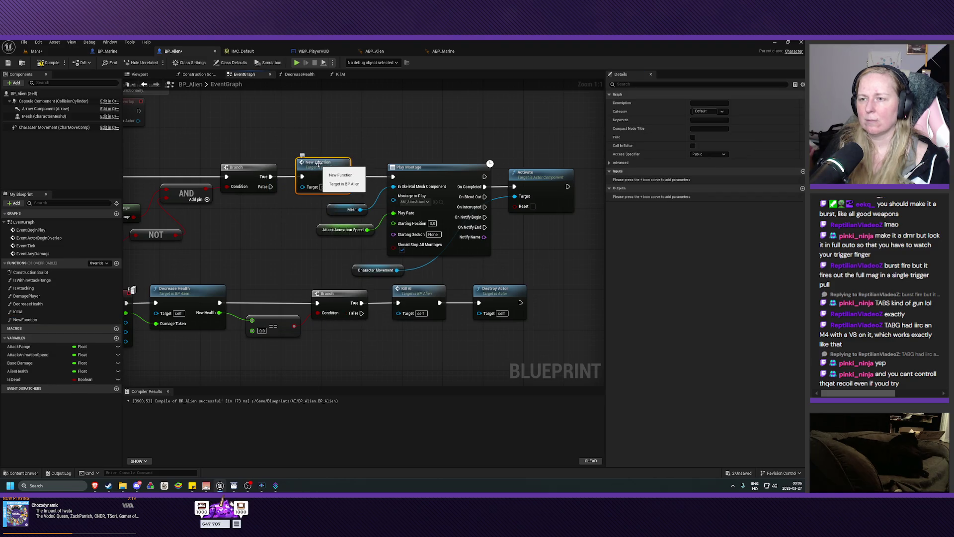
{"action": "double_click", "coordinate": [30, 320]}
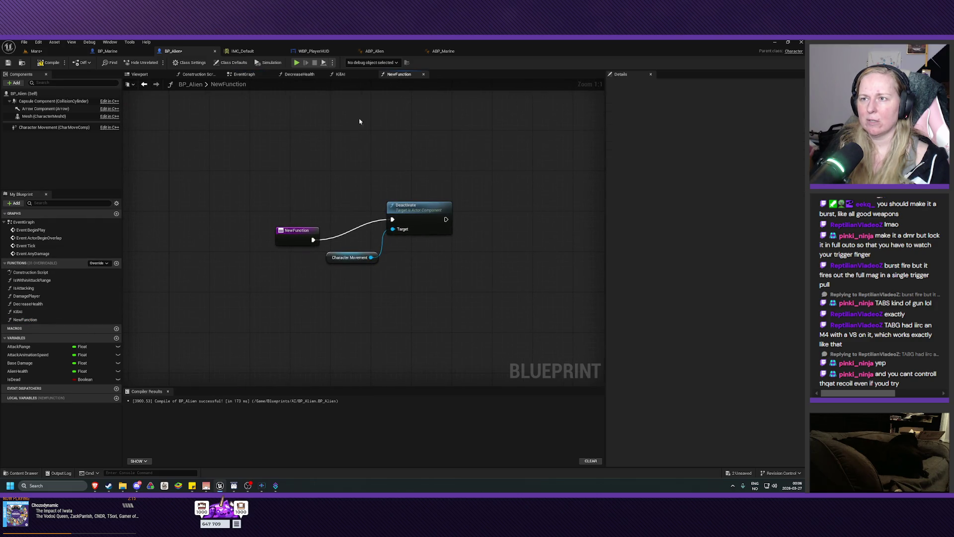
{"action": "left_click", "coordinate": [424, 74]}
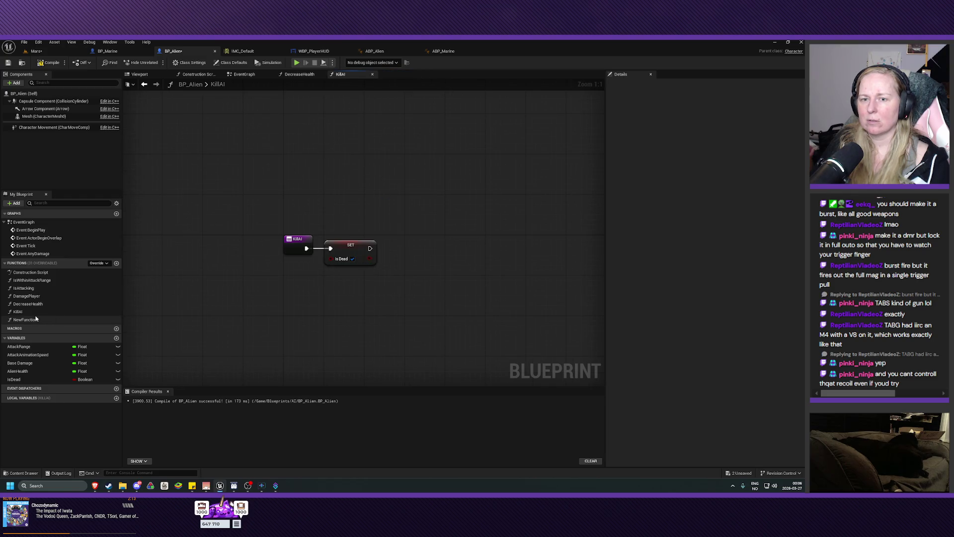
{"action": "left_click", "coordinate": [255, 74]}
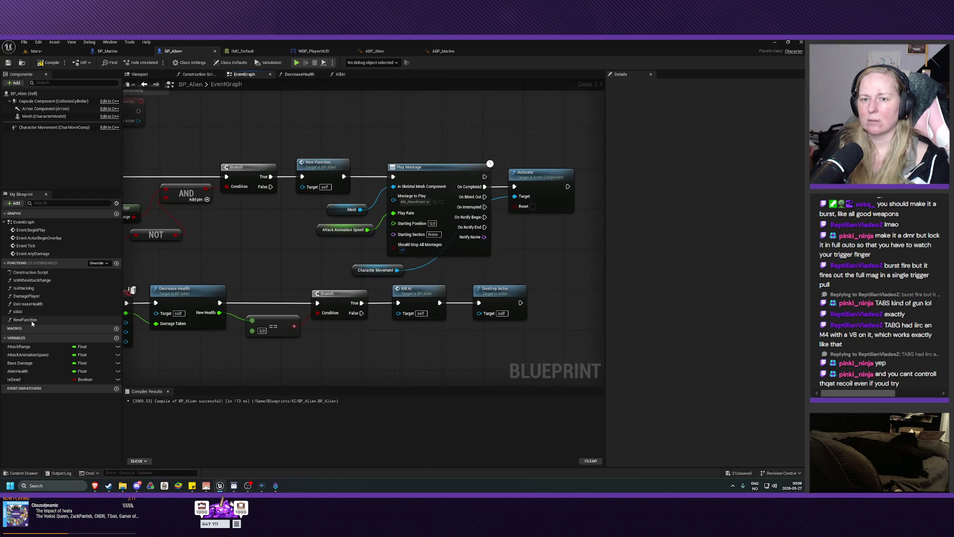
{"action": "left_click", "coordinate": [23, 321]}
{"action": "right_click", "coordinate": [24, 321]}
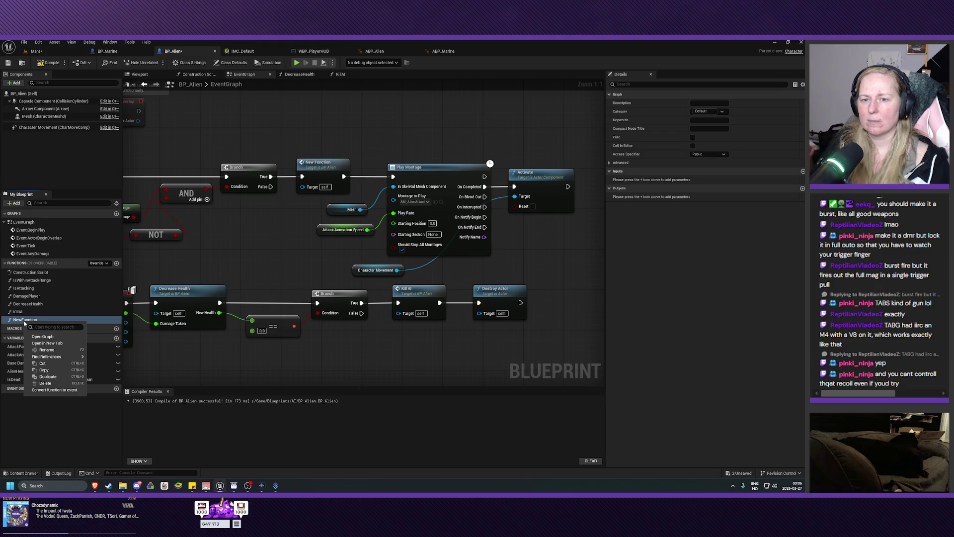
{"action": "left_click", "coordinate": [47, 350]}
{"action": "type", "text": "DeactivateAIM"}
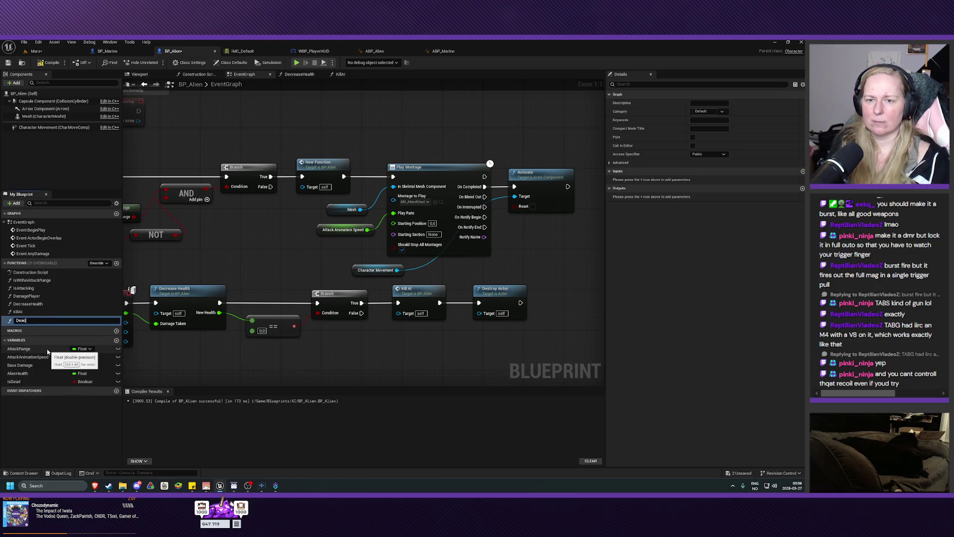
{"action": "type", "text": "ovement"}
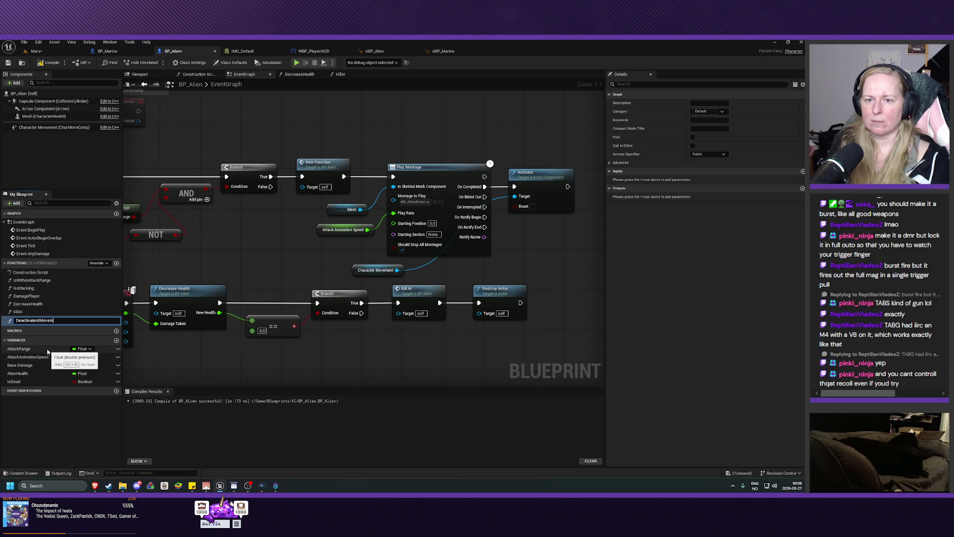
{"action": "key", "text": "Return"}
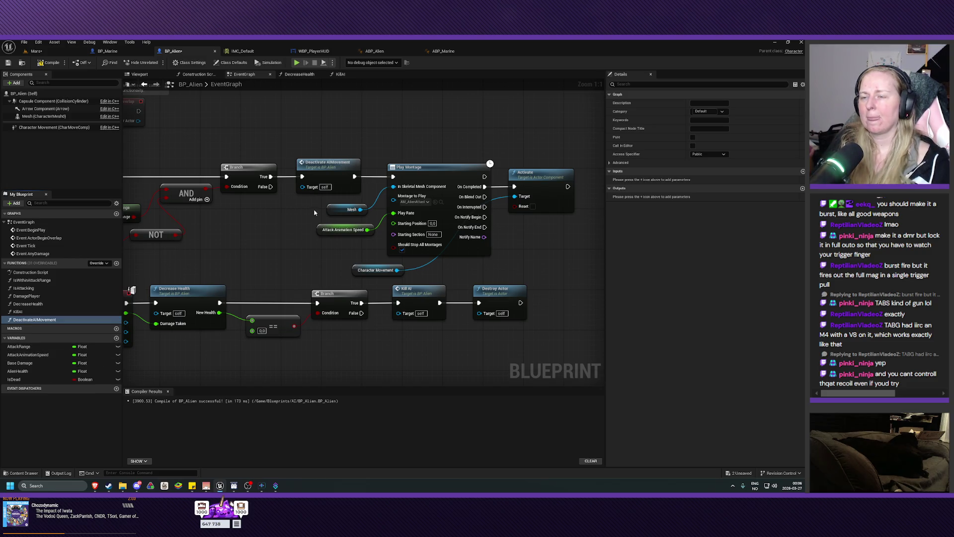
Collapse Activate and its Character Movement into a function named Activate AI Movement after Play Montage.
{"action": "left_click_drag", "start_coordinate": [311, 214], "coordinate": [187, 218]}
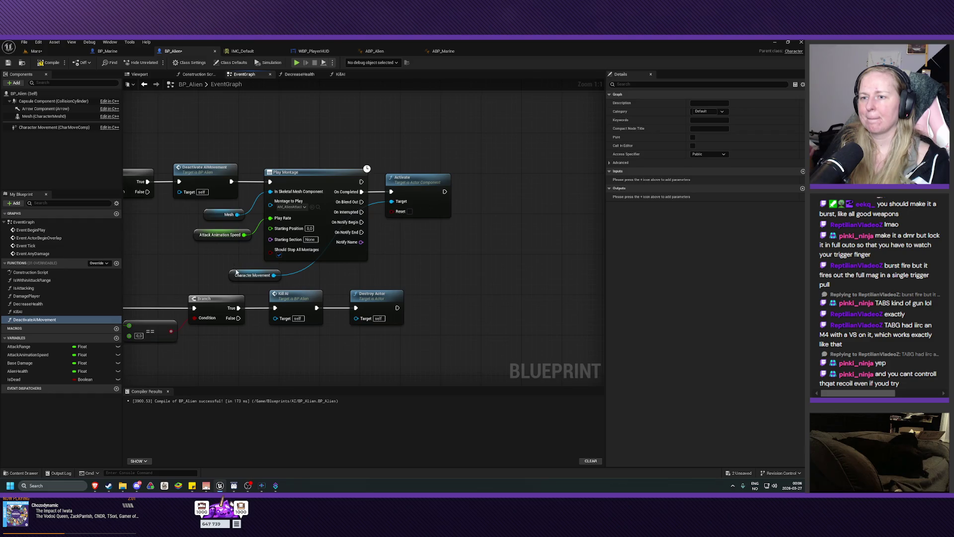
{"action": "left_click_drag", "start_coordinate": [239, 269], "coordinate": [304, 273]}
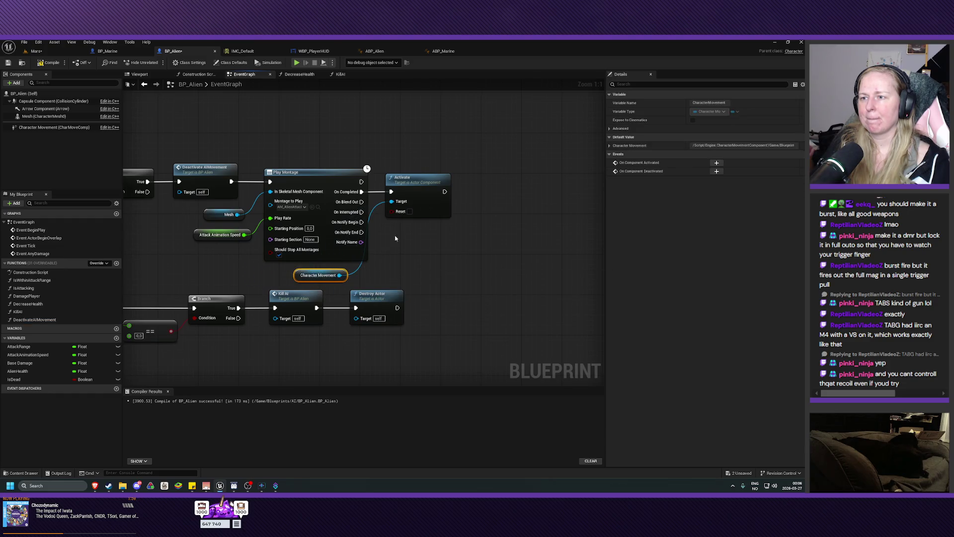
{"action": "left_click", "coordinate": [422, 190], "text": "ctrl"}
{"action": "right_click", "coordinate": [422, 190]}
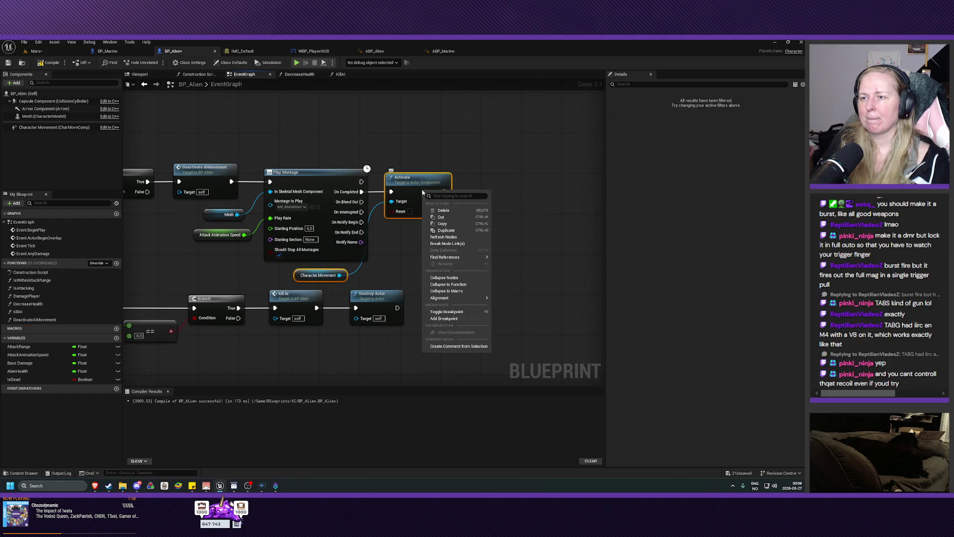
{"action": "left_click", "coordinate": [449, 284]}
{"action": "left_click_drag", "start_coordinate": [382, 230], "coordinate": [432, 184]}
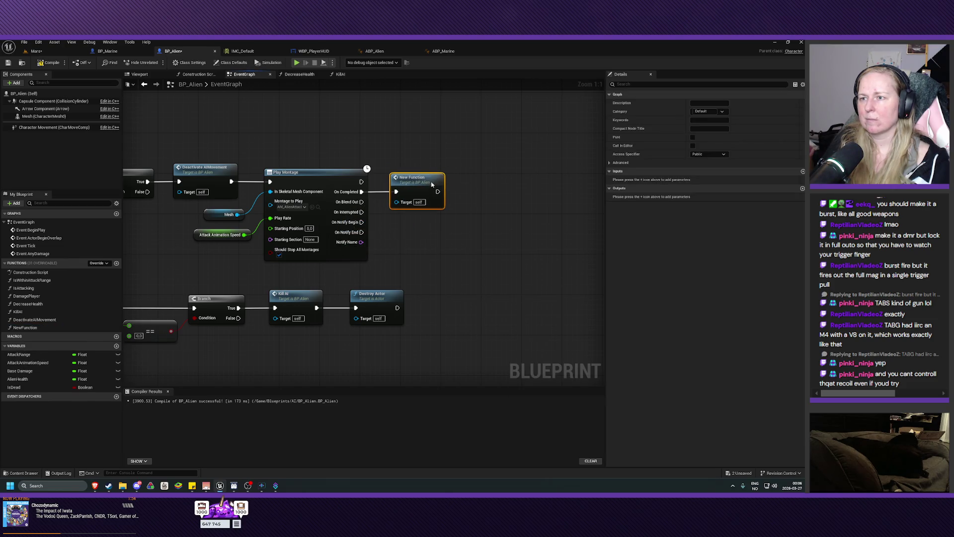
{"action": "right_click", "coordinate": [25, 328]}
{"action": "left_click", "coordinate": [46, 358]}
{"action": "type", "text": "Activate AI M"}
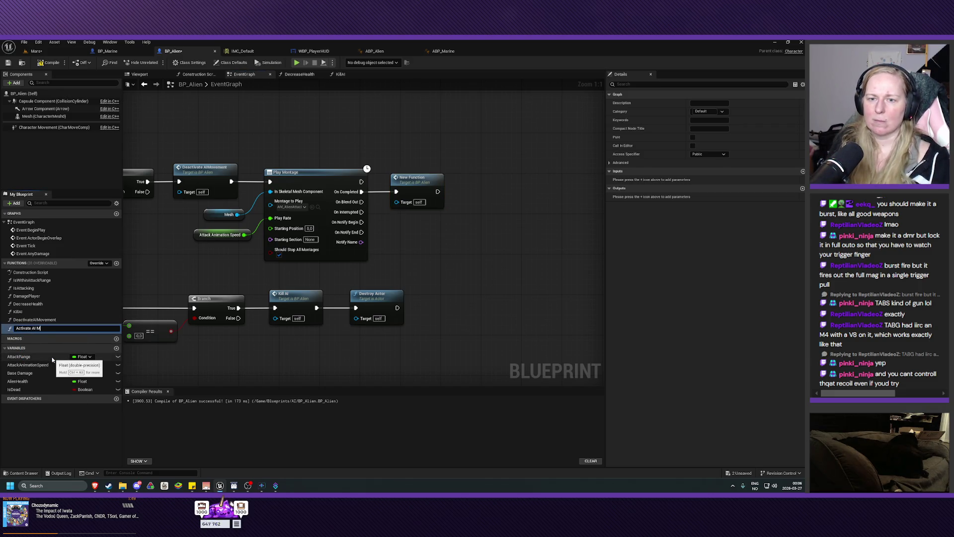
{"action": "type", "text": "ovement"}
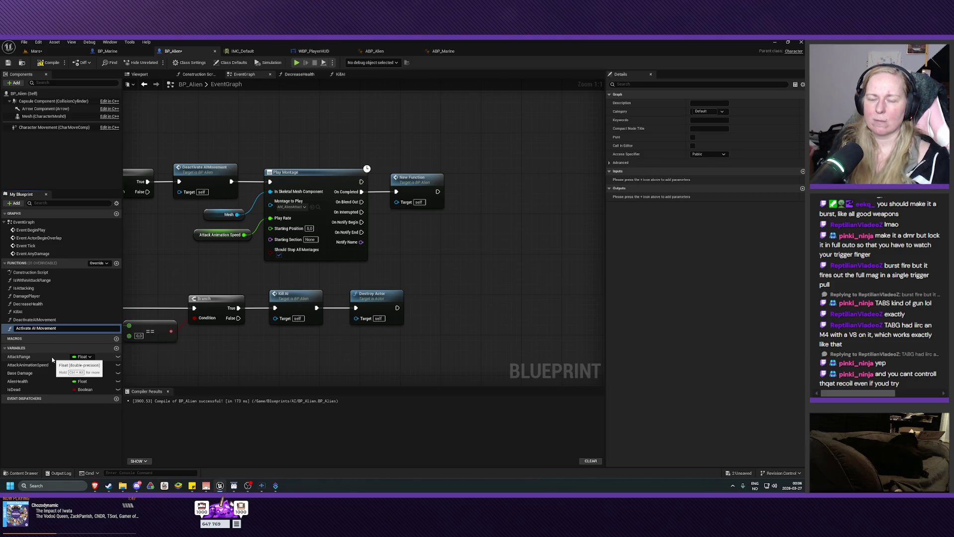
{"action": "key", "text": "Return"}
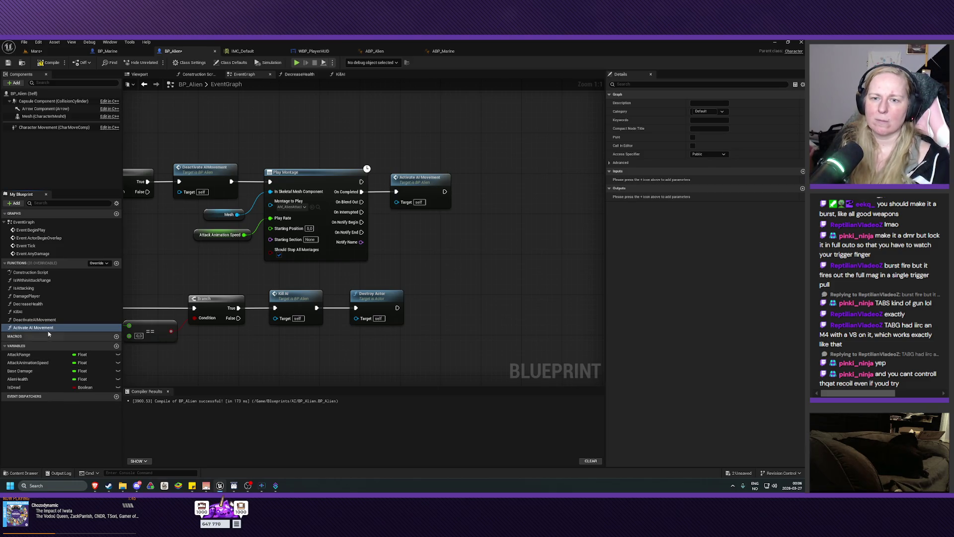
Rename the function to ActivateAIMovement without spaces and compile BP_Alien.
{"action": "left_click", "coordinate": [36, 328]}
{"action": "right_click", "coordinate": [30, 329]}
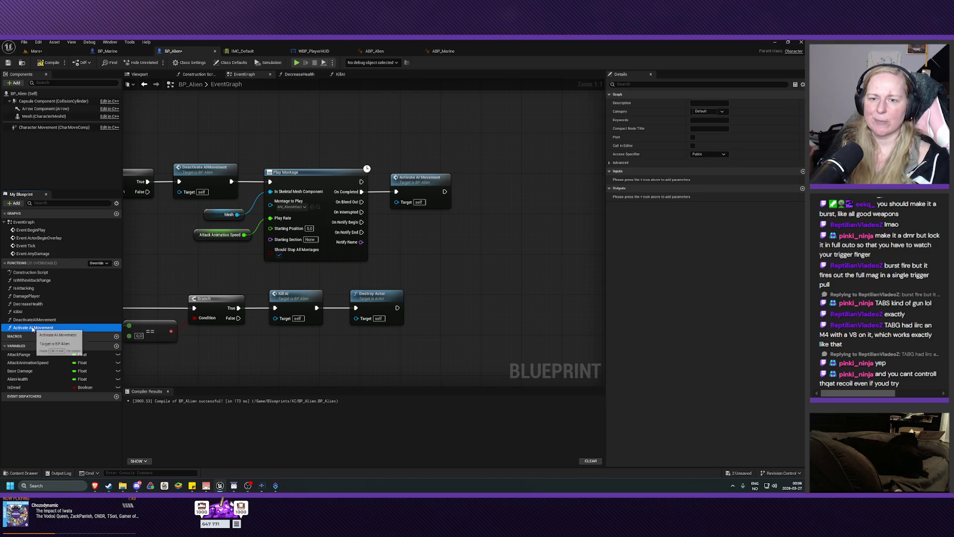
{"action": "left_click", "coordinate": [35, 330]}
{"action": "left_click", "coordinate": [35, 329]}
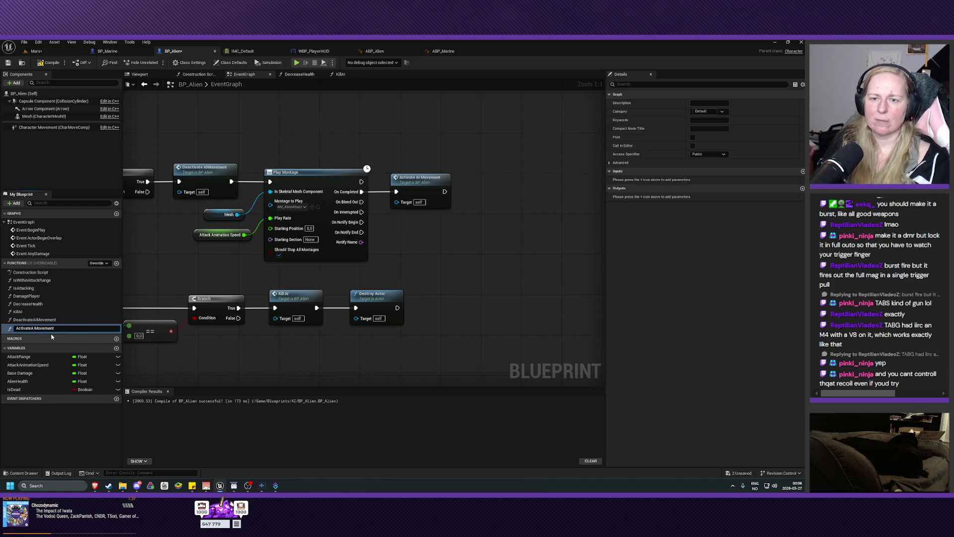
{"action": "key", "text": "Return"}
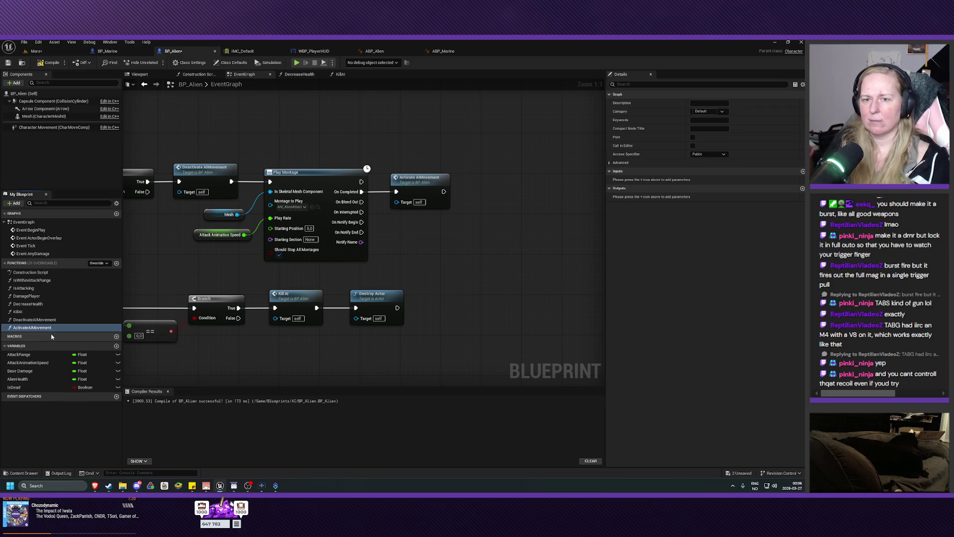
{"action": "left_click", "coordinate": [50, 63]}
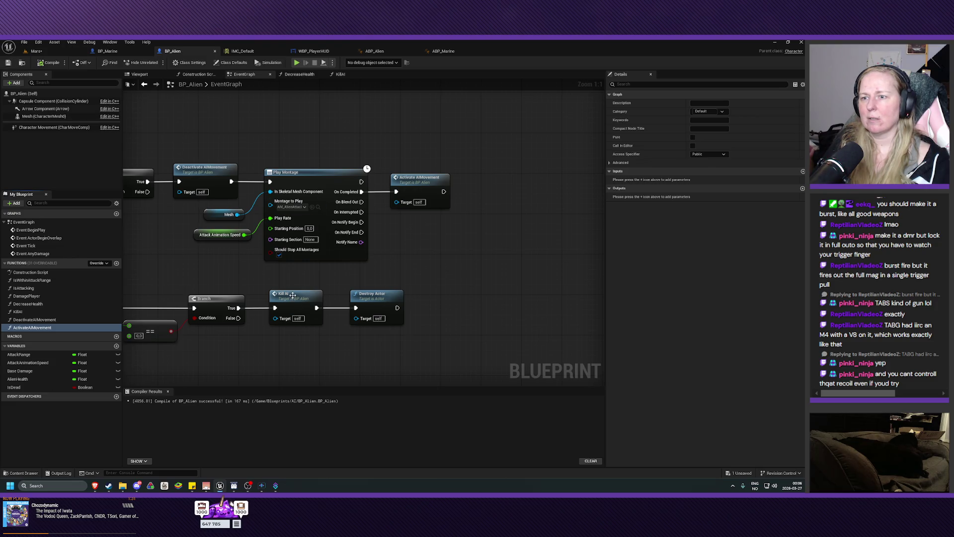
{"action": "double_click", "coordinate": [294, 298]}
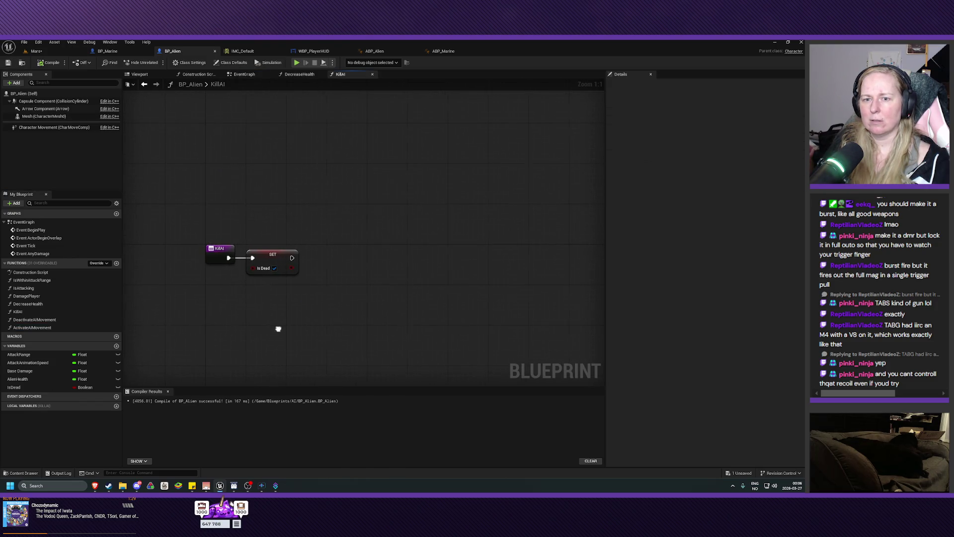
Add a DeactivateAIMovement call after SET Is Dead in KillAI and compile.
{"action": "mouse_move", "coordinate": [35, 319]}
{"action": "left_mouse_down"}
{"action": "mouse_move", "coordinate": [348, 263]}
{"action": "mouse_move", "coordinate": [343, 251]}
{"action": "left_mouse_up"}
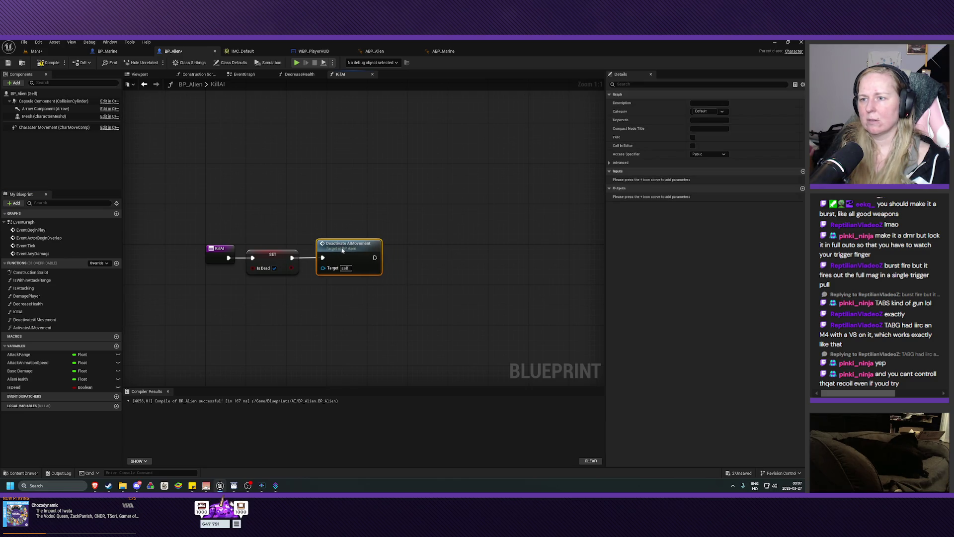
{"action": "left_click", "coordinate": [50, 62]}
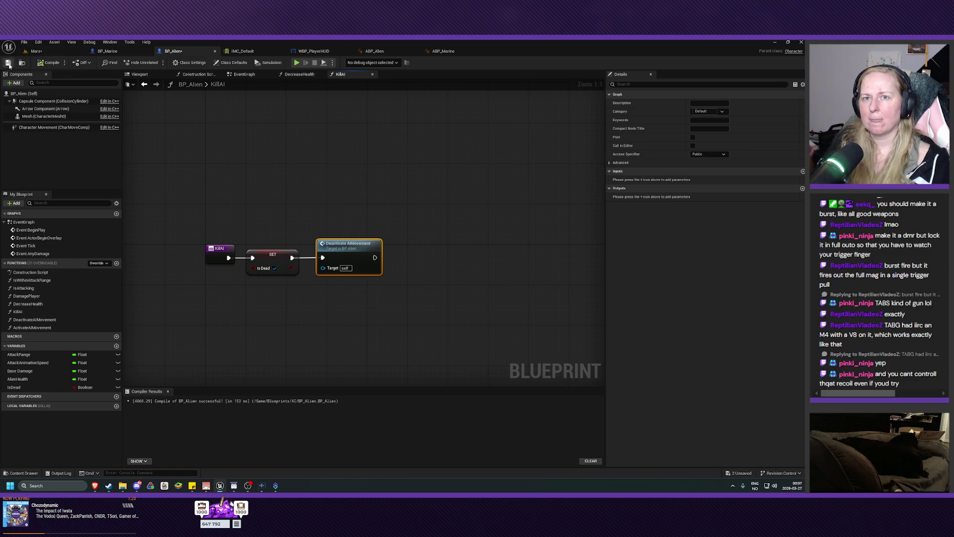
{"action": "left_click_drag", "start_coordinate": [406, 301], "coordinate": [388, 302]}
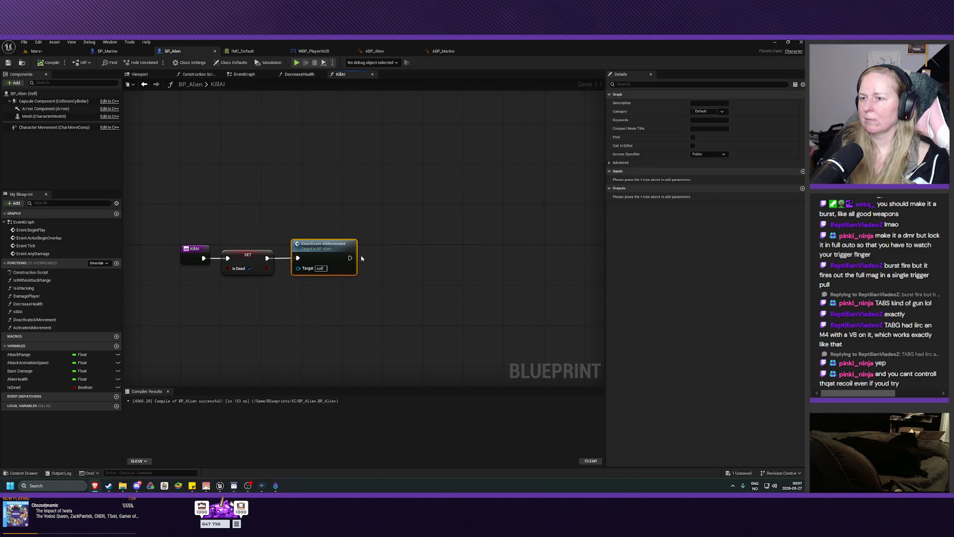
Chain a Set Actor Enable Collision node after DeactivateAIMovement and recompile BP_Alien.
{"action": "right_click", "coordinate": [379, 264]}
{"action": "type", "text": "set"}
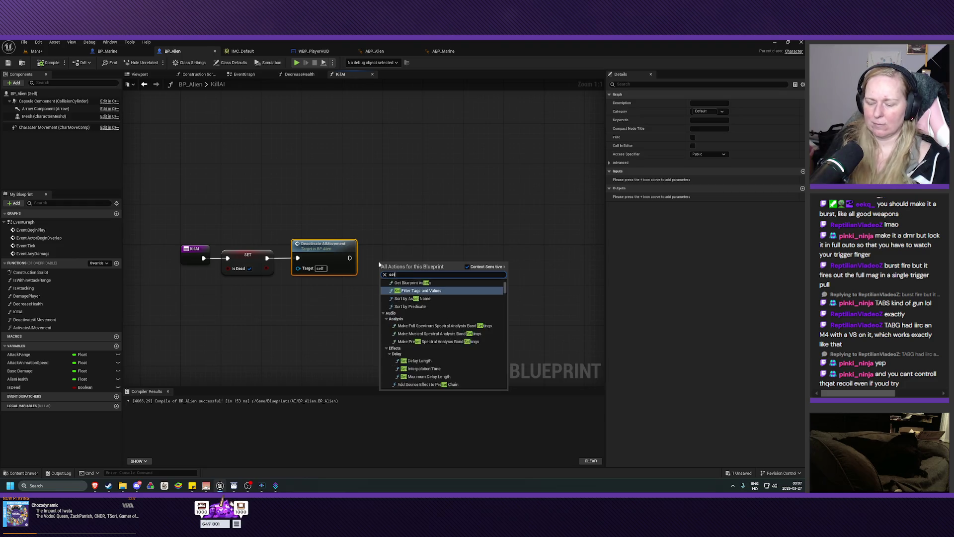
{"action": "type", "text": " actor enable"}
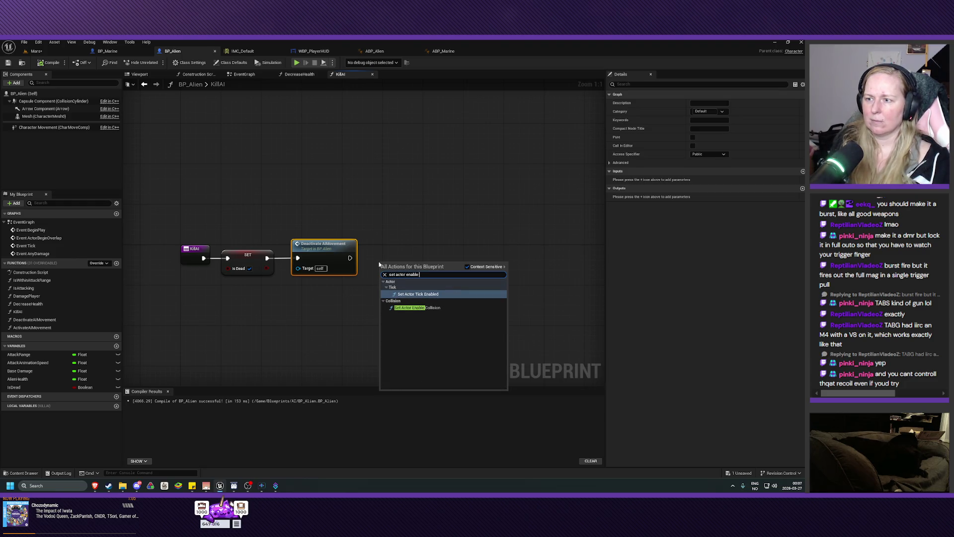
{"action": "left_click", "coordinate": [417, 308]}
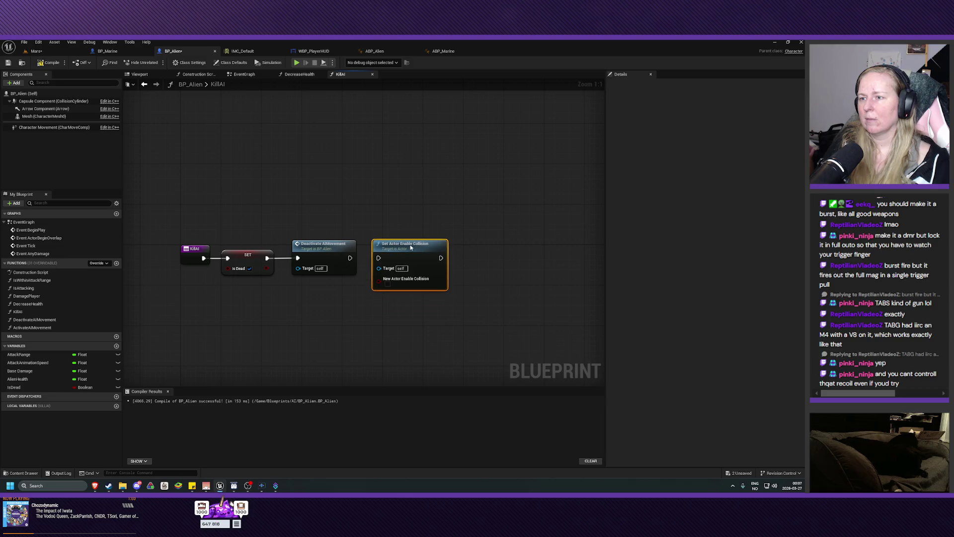
{"action": "left_click_drag", "start_coordinate": [349, 258], "coordinate": [383, 259]}
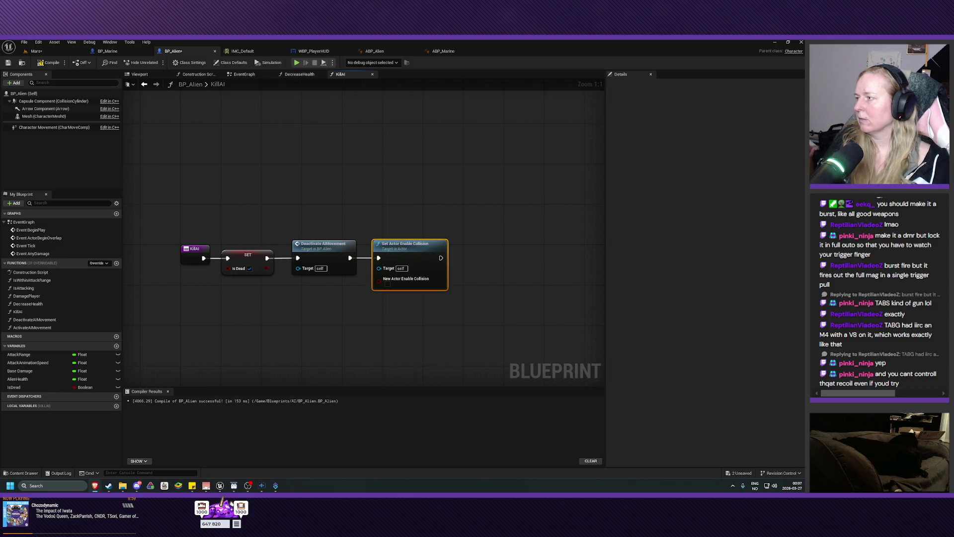
{"action": "left_click_drag", "start_coordinate": [488, 319], "coordinate": [385, 319]}
{"action": "left_click", "coordinate": [50, 62]}
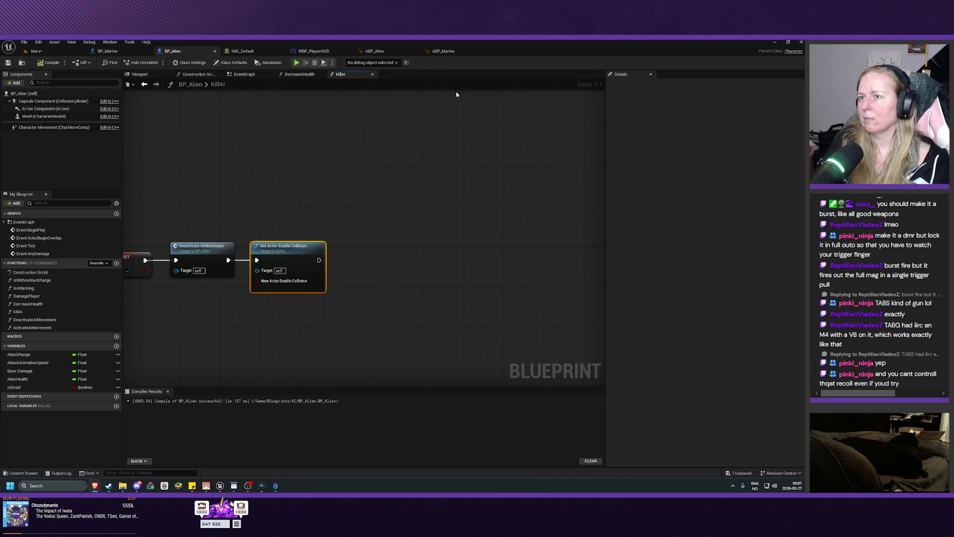
{"action": "left_click", "coordinate": [383, 52]}
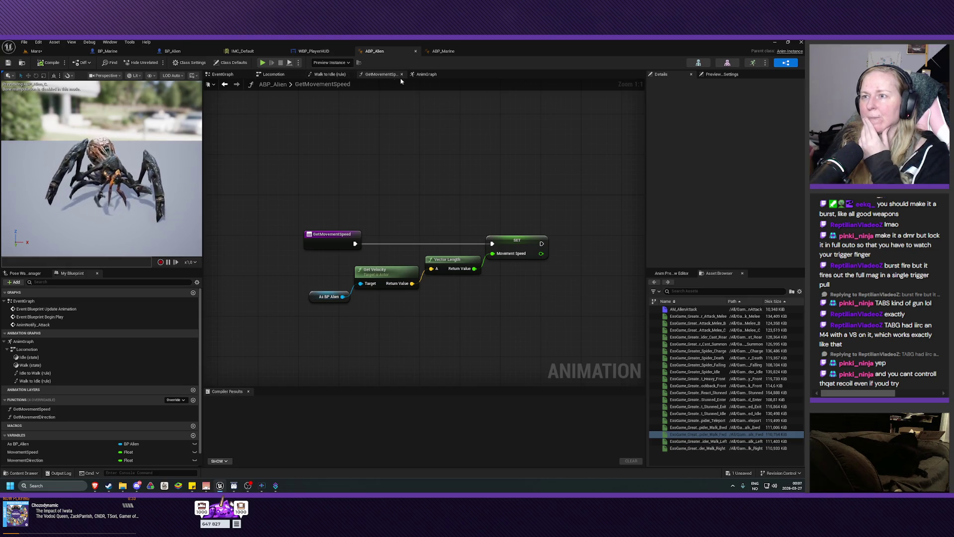
Delete the Get Movement Direction node, GetMovementDirection function and MovementDirection variable, then compile and save ABP_Alien.
{"action": "left_click", "coordinate": [427, 75]}
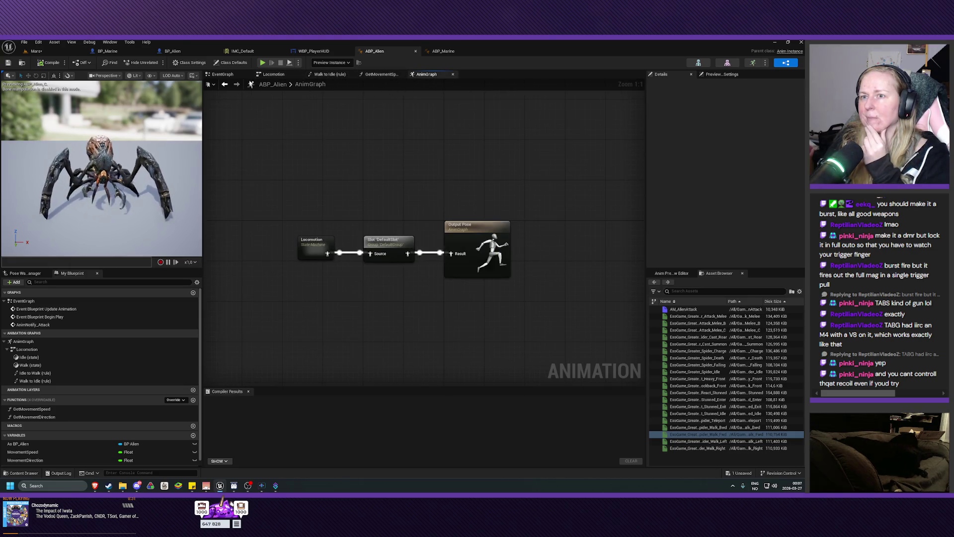
{"action": "left_click", "coordinate": [222, 74]}
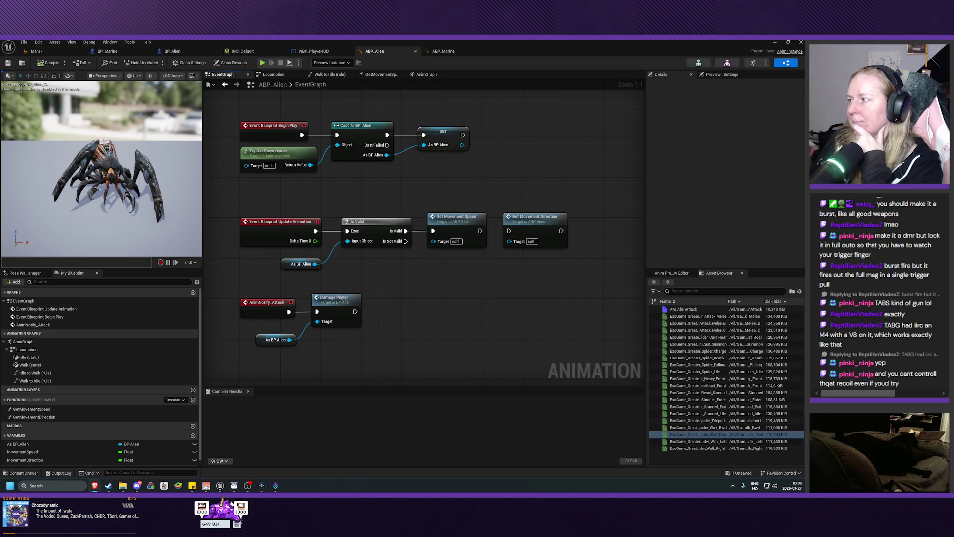
{"action": "left_click", "coordinate": [564, 216]}
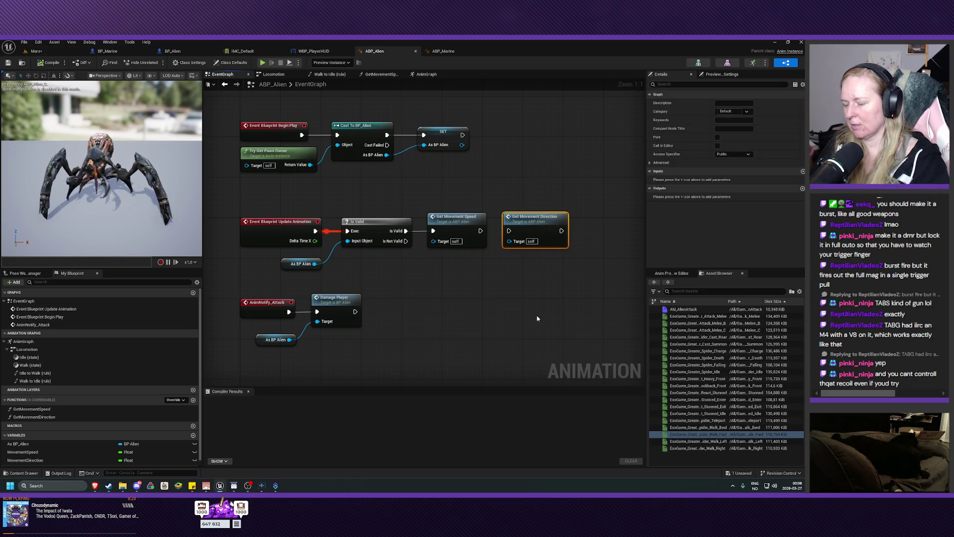
{"action": "key", "text": "Delete"}
{"action": "left_click_drag", "start_coordinate": [526, 308], "coordinate": [511, 299]}
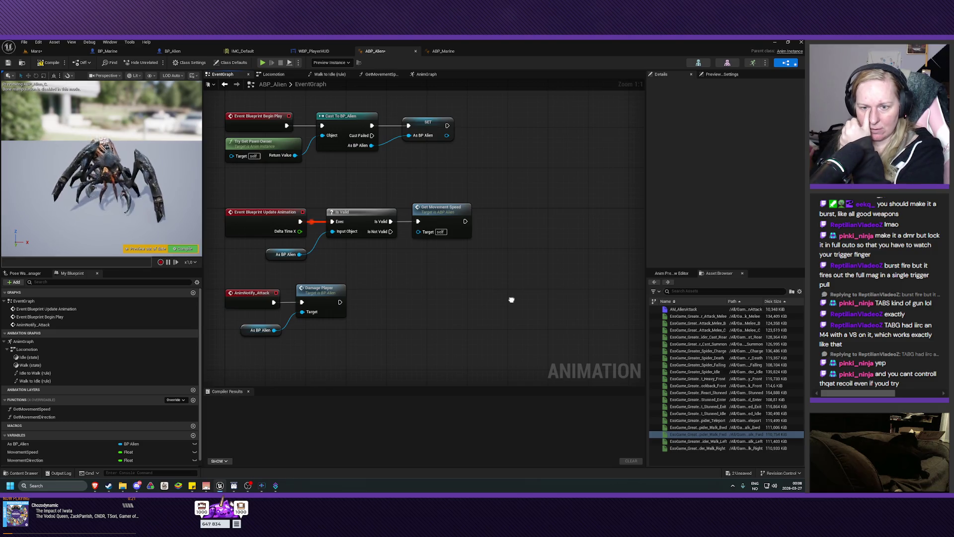
{"action": "left_click", "coordinate": [37, 418]}
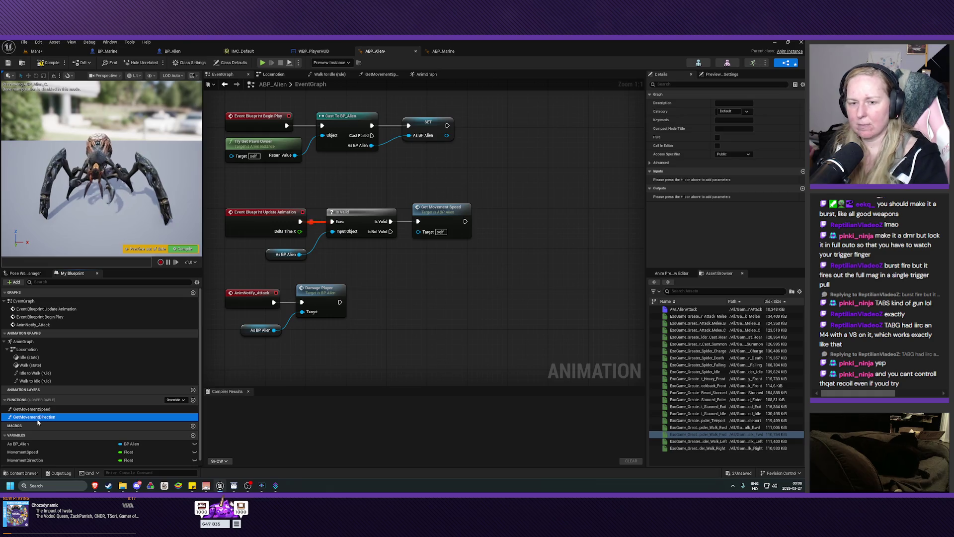
{"action": "key", "text": "Delete"}
{"action": "left_click", "coordinate": [30, 451]}
{"action": "key", "text": "Delete"}
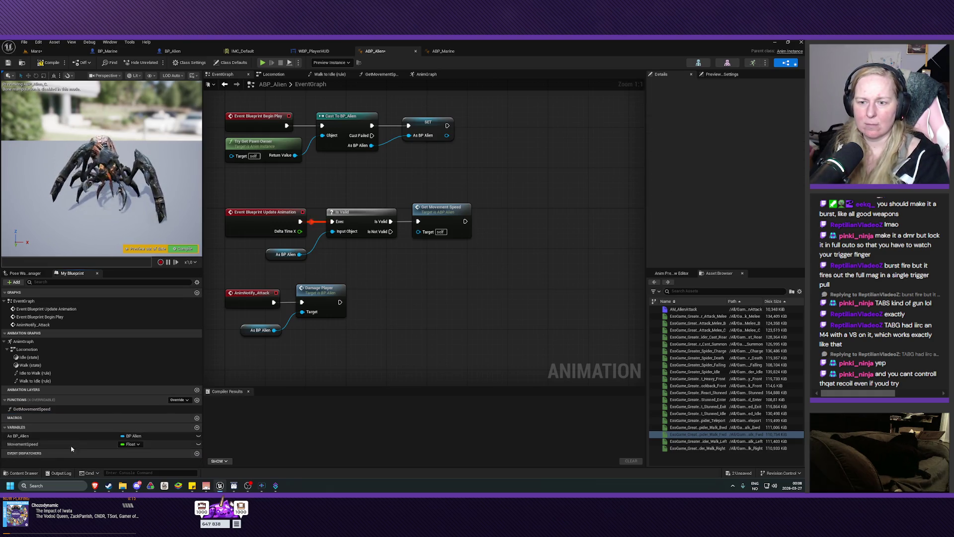
{"action": "left_click", "coordinate": [48, 62]}
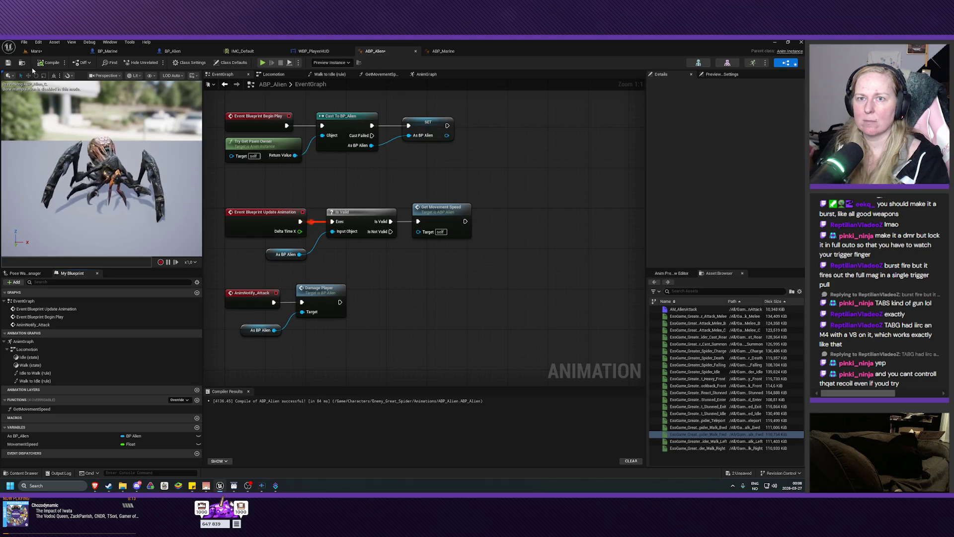
{"action": "left_click", "coordinate": [8, 62]}
Drop an As BP Alien reference into the Event Graph and pull a Get Is Dead node from it.
{"action": "left_click_drag", "start_coordinate": [466, 297], "coordinate": [438, 307]}
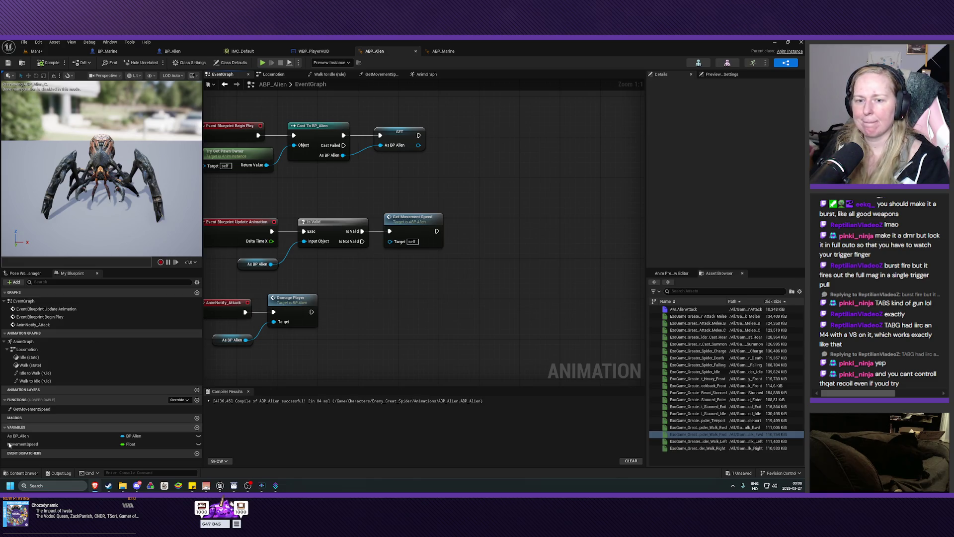
{"action": "mouse_move", "coordinate": [95, 436]}
{"action": "left_mouse_down"}
{"action": "mouse_move", "coordinate": [422, 289]}
{"action": "mouse_move", "coordinate": [430, 274]}
{"action": "mouse_move", "coordinate": [482, 267]}
{"action": "left_mouse_up"}
{"action": "type", "text": "dead"}
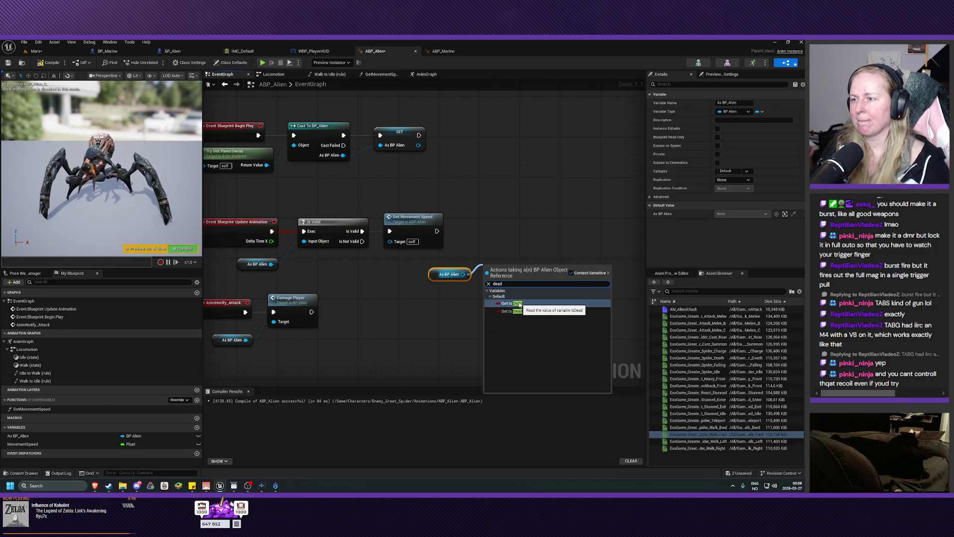
{"action": "left_click", "coordinate": [520, 303]}
{"action": "left_click_drag", "start_coordinate": [422, 276], "coordinate": [538, 262]}
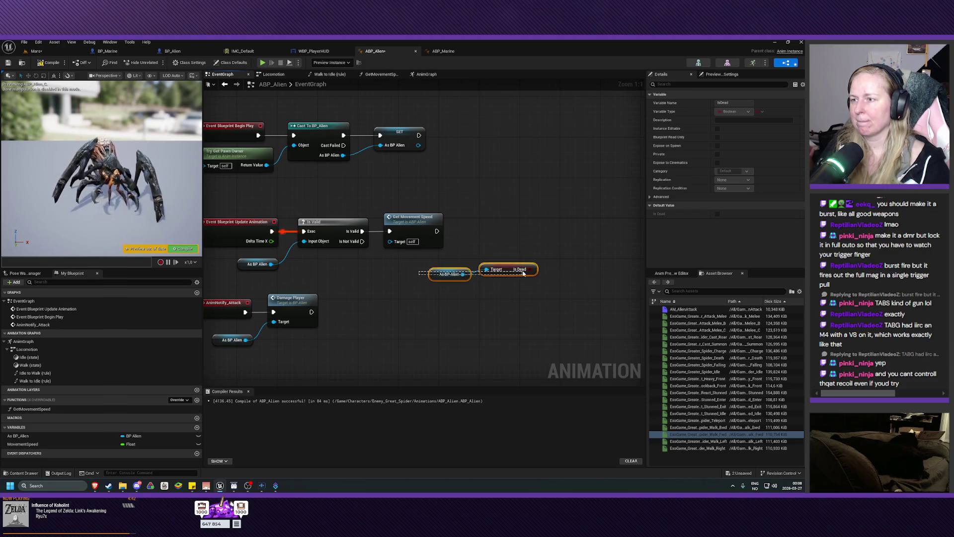